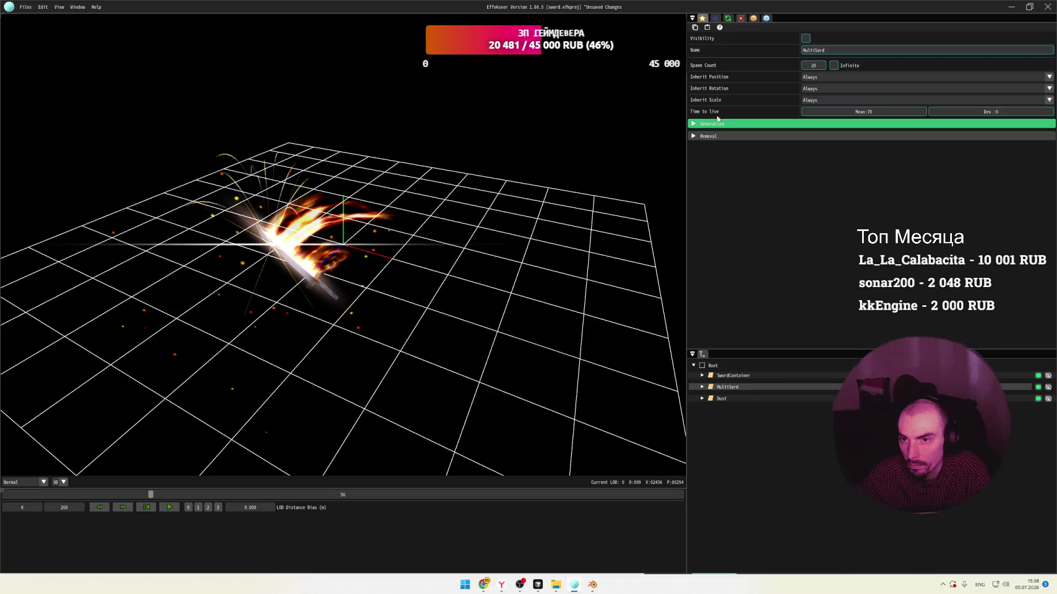
Show the Root node's settings and rewind the preview to frame 0.
left_click(694, 19)
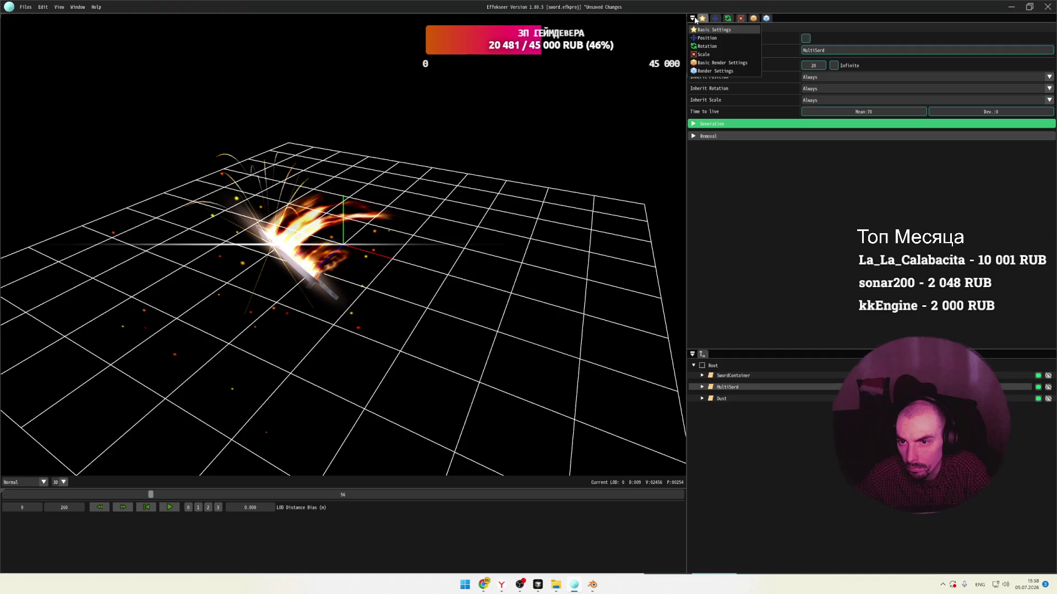
left_click(746, 238)
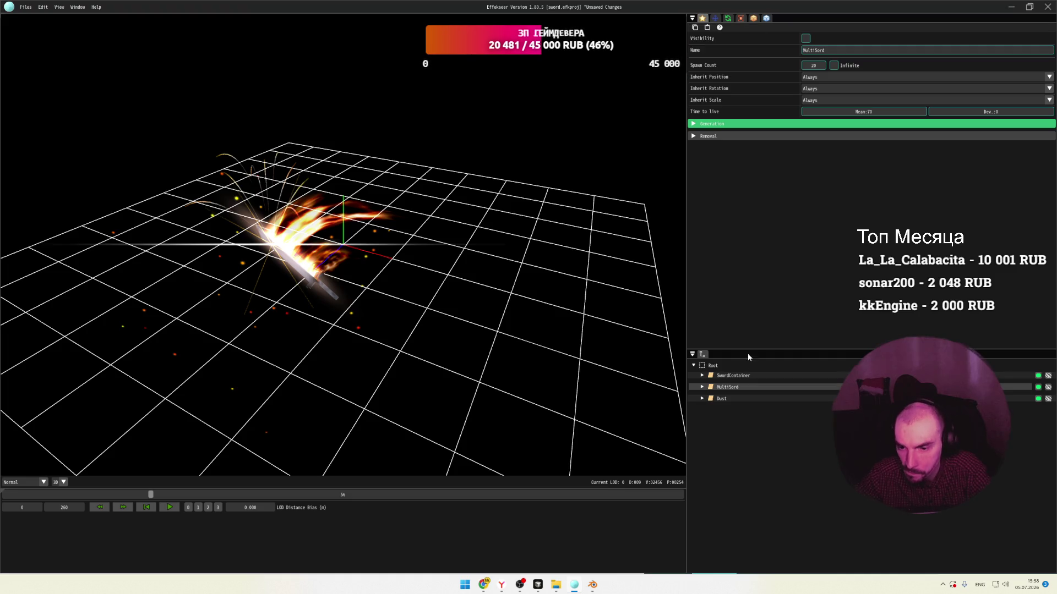
left_click(716, 366)
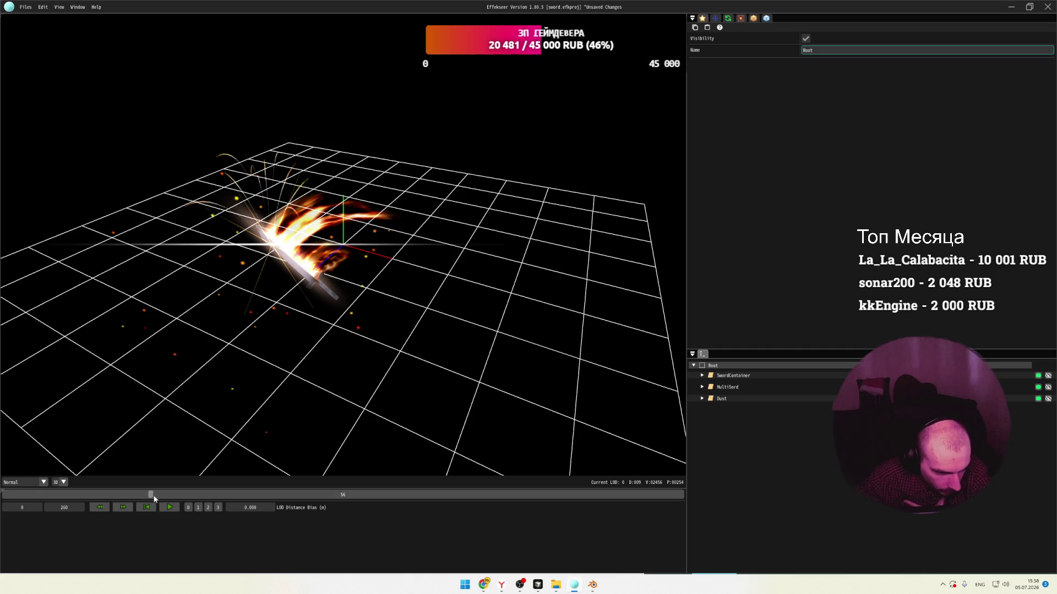
left_click_drag(149, 494, 5, 494)
Check the preview in Overdraw mode, return to Normal, scrub to frame 16, and save sword.efkproj.
left_click(44, 482)
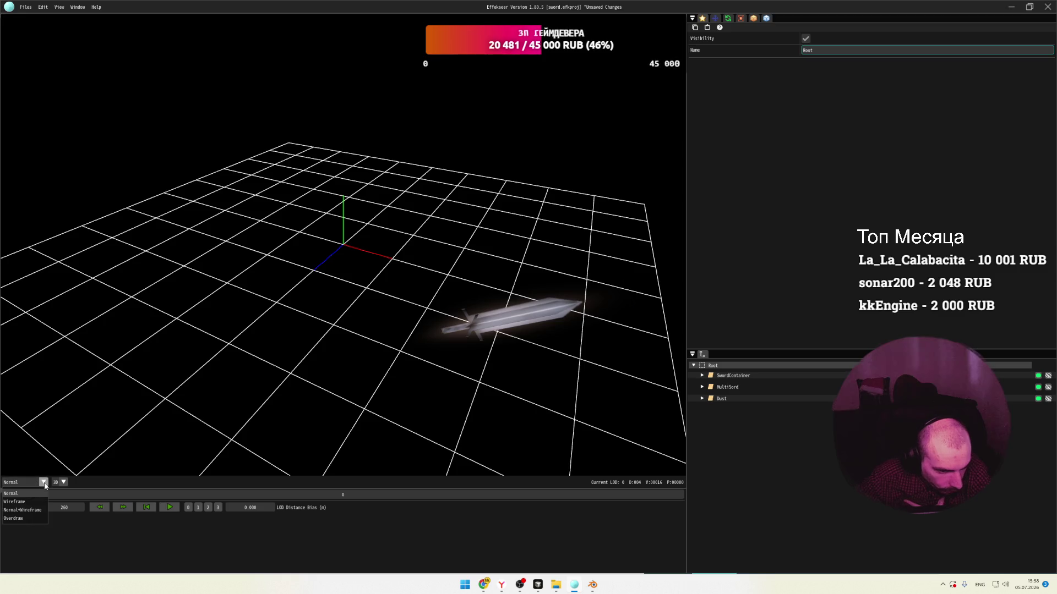
left_click(26, 518)
left_click(5, 482)
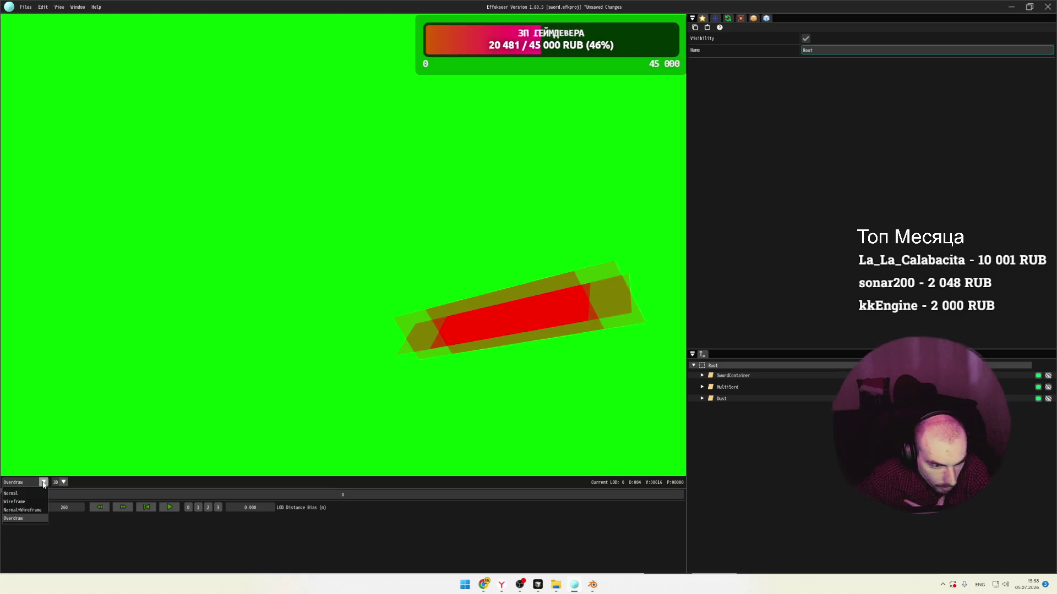
left_click(21, 494)
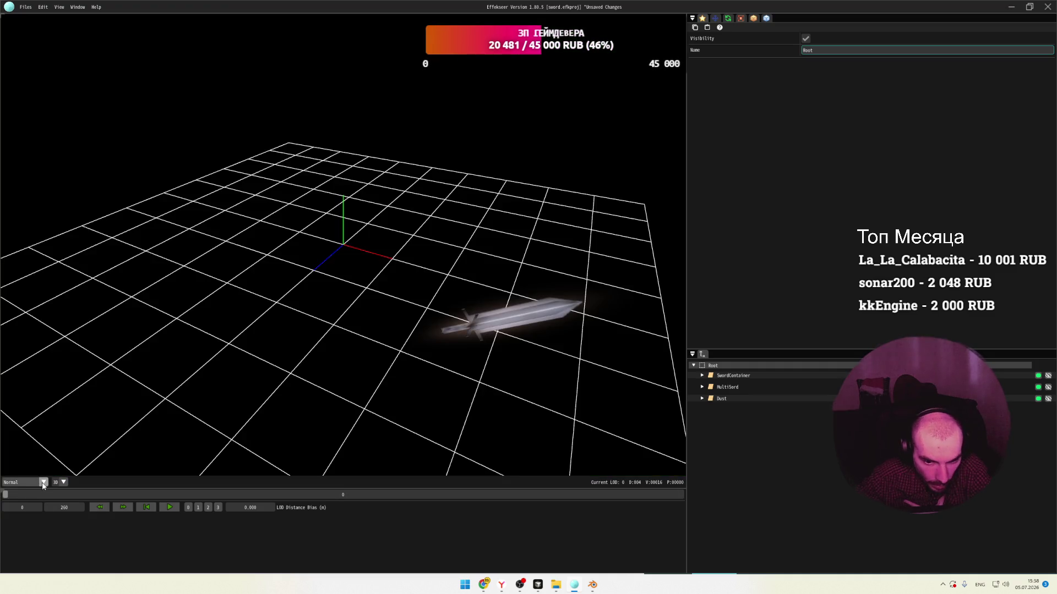
mouse_move(7, 495)
left_mouse_down()
mouse_move(121, 496)
mouse_move(67, 494)
left_mouse_up()
key("ctrl+s")
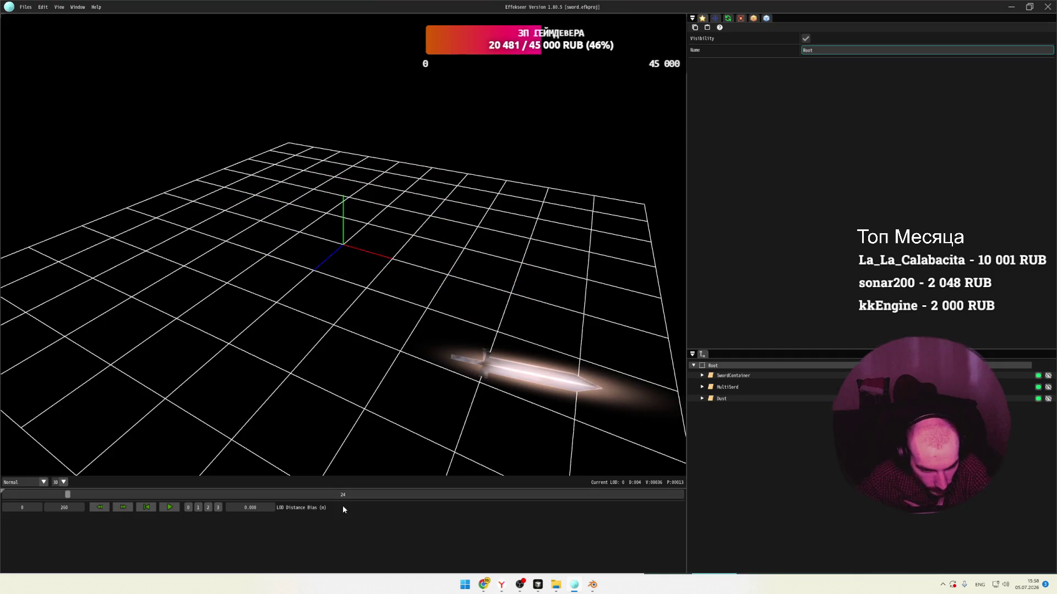
left_click(342, 495)
left_click_drag(339, 498, 21, 497)
double_click(63, 507)
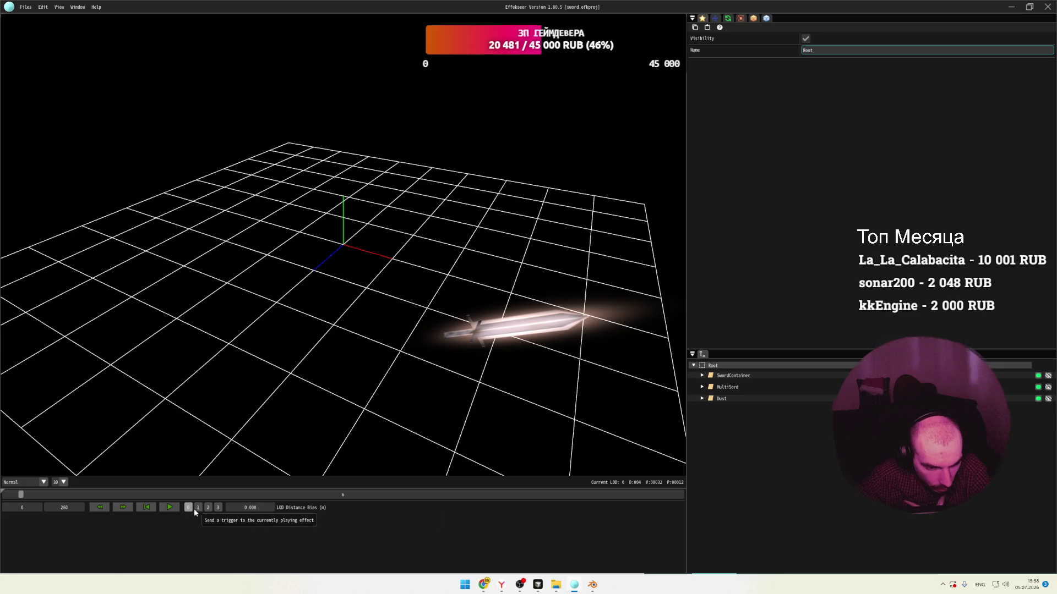
left_click(15, 495)
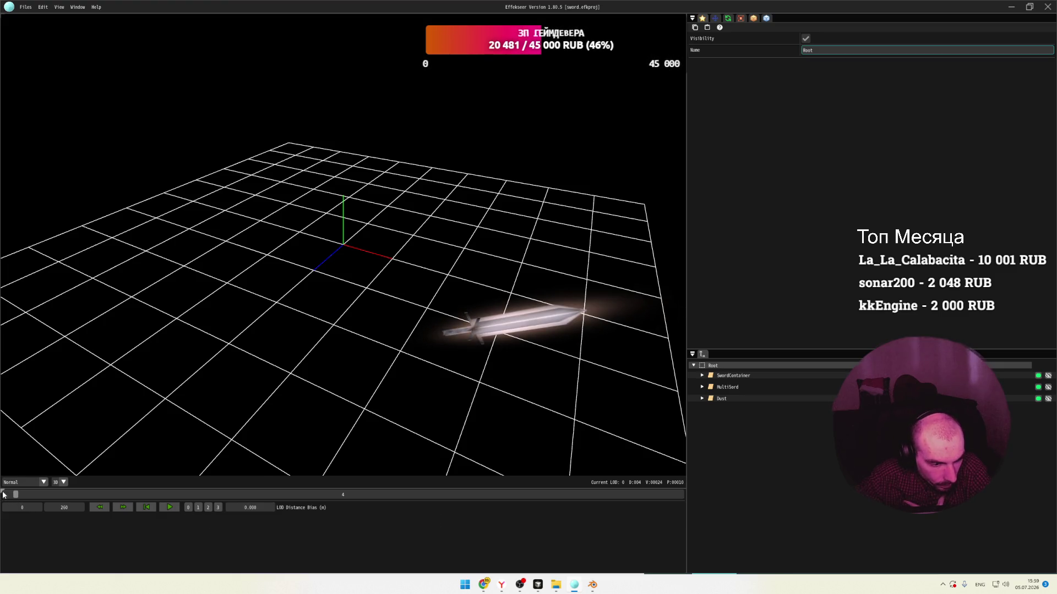
left_click(2, 489)
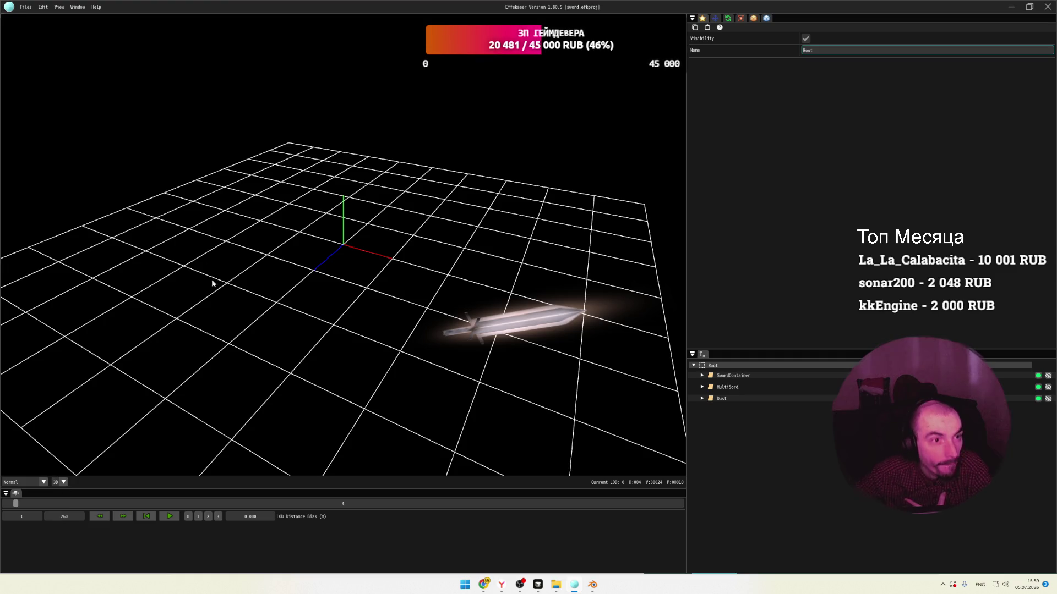
left_click(59, 7)
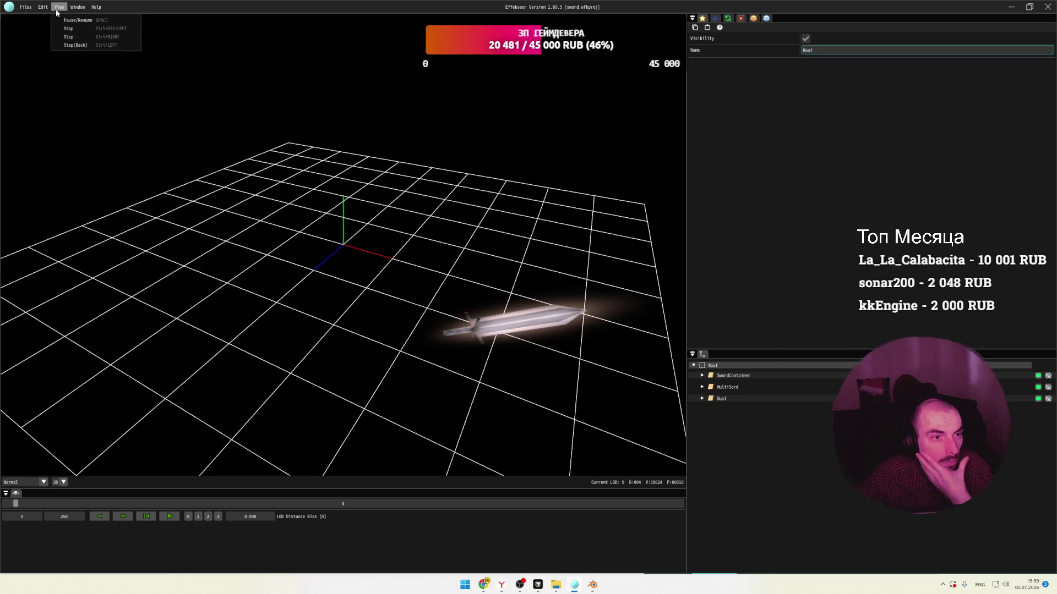
mouse_move(47, 9)
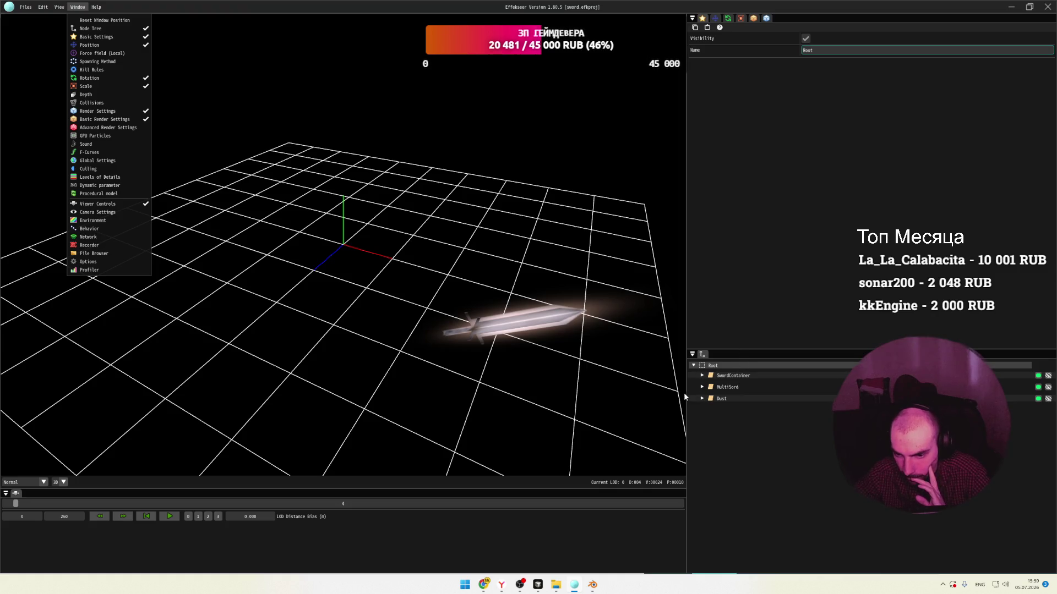
left_click(729, 411)
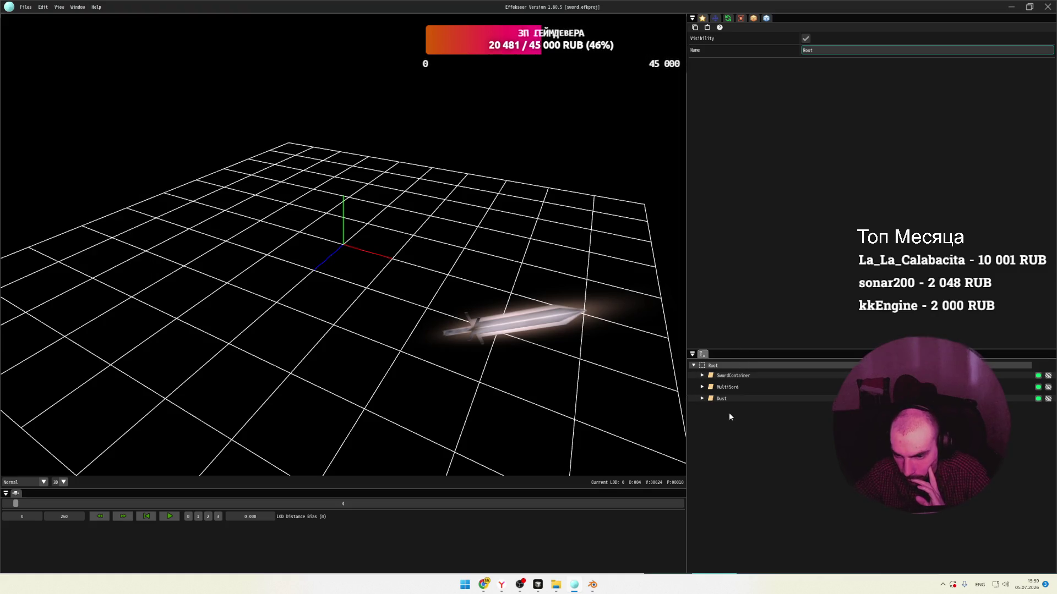
Expand Dust, MultiSord and SwordContainer, then undo making SwordContainer visible.
left_click(702, 398)
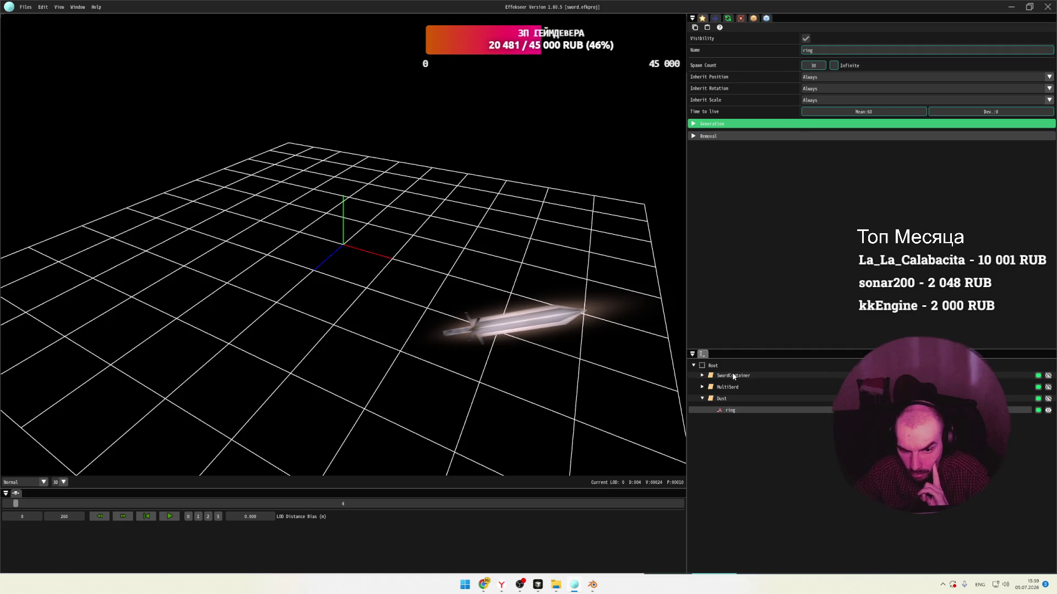
left_click_drag(15, 507, 132, 507)
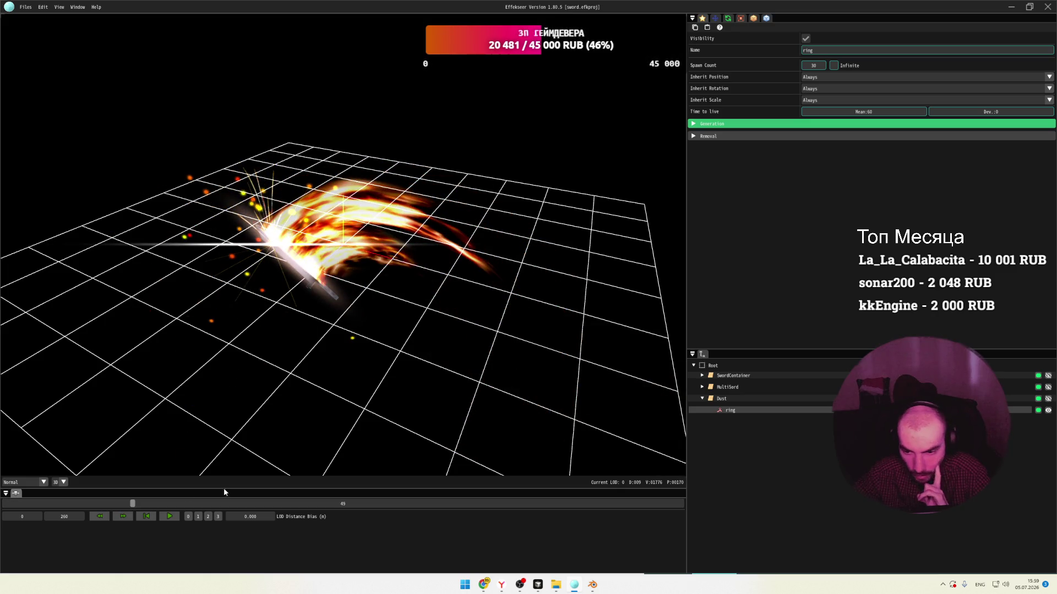
double_click(720, 398)
double_click(727, 386)
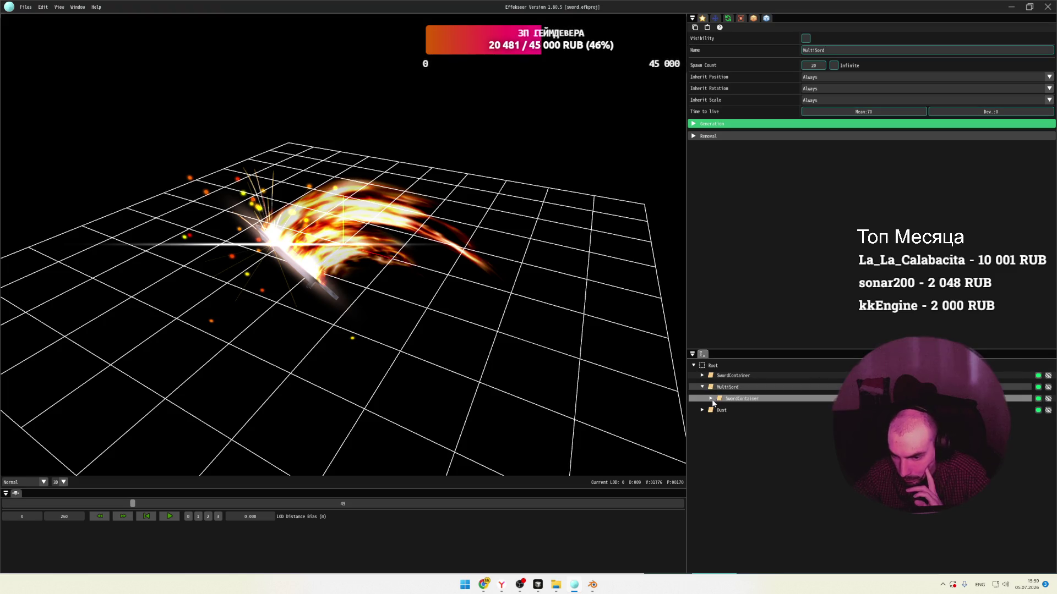
left_click(711, 400)
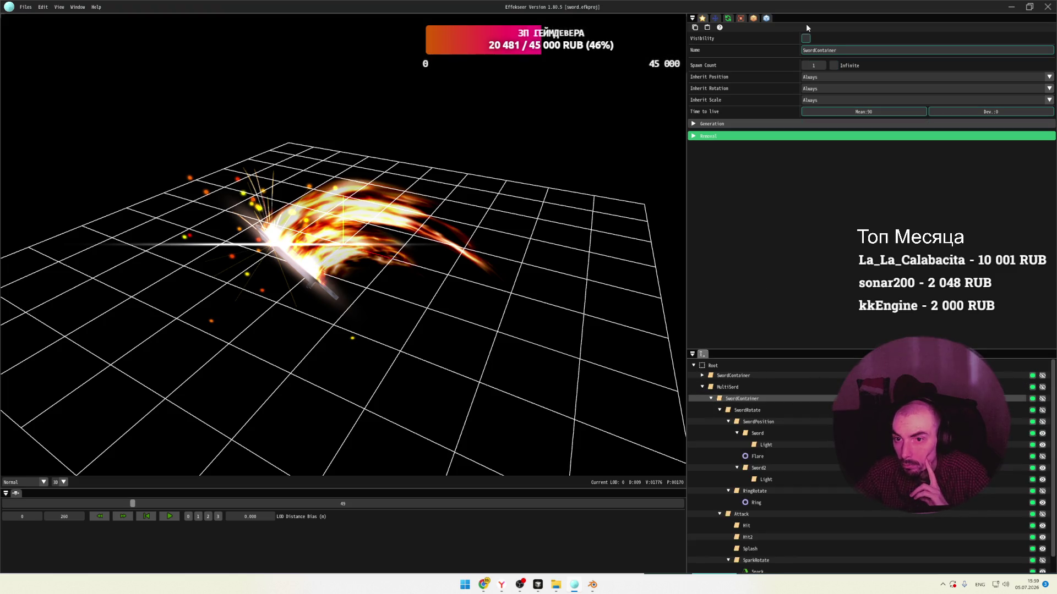
left_click(805, 39)
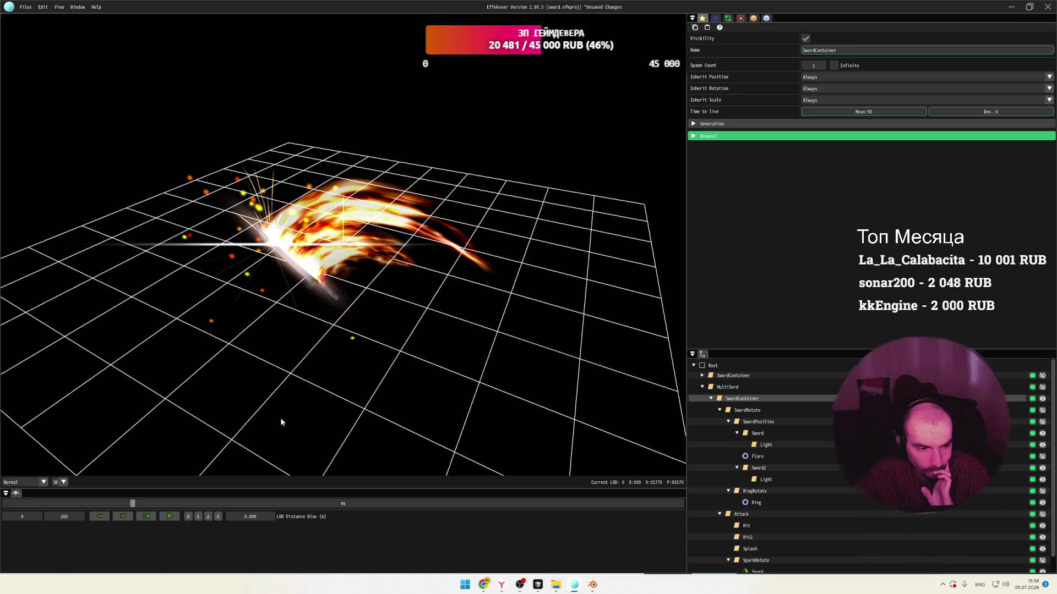
mouse_move(128, 503)
left_mouse_down()
mouse_move(41, 503)
mouse_move(323, 503)
left_mouse_up()
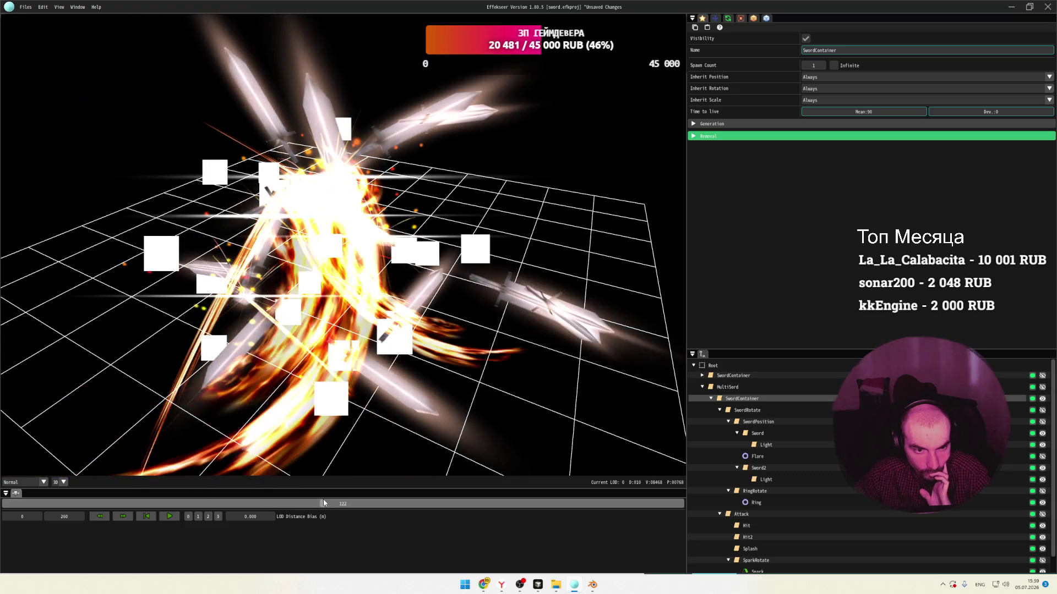
key("ctrl+z")
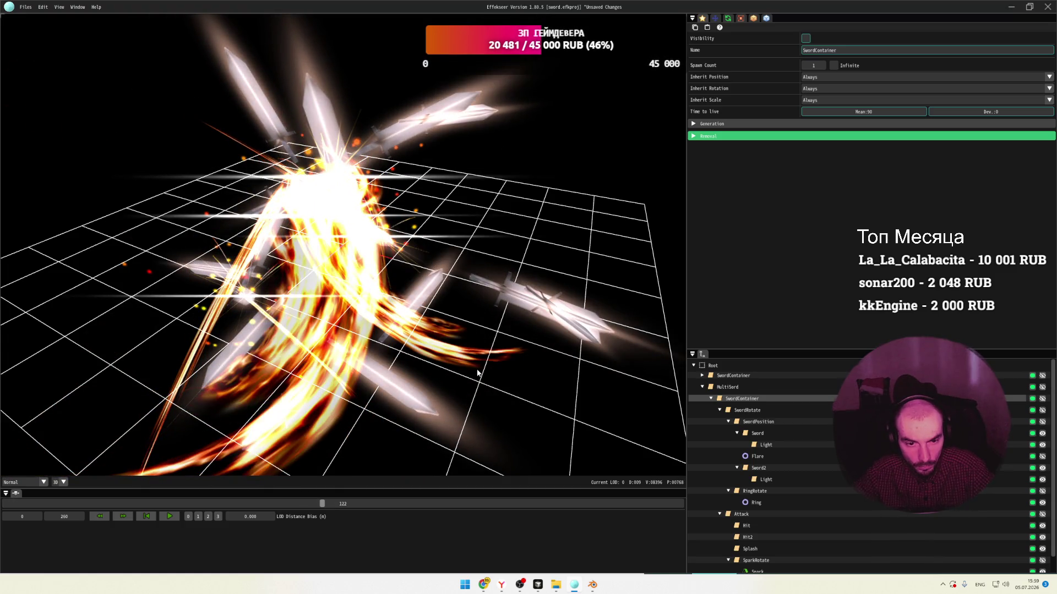
mouse_move(322, 503)
left_mouse_down()
mouse_move(81, 503)
mouse_move(330, 503)
mouse_move(248, 502)
mouse_move(290, 502)
left_mouse_up()
Collapse SwordRotate and Attack, check the placeholder squares, then select MultiSord.
left_click(719, 410)
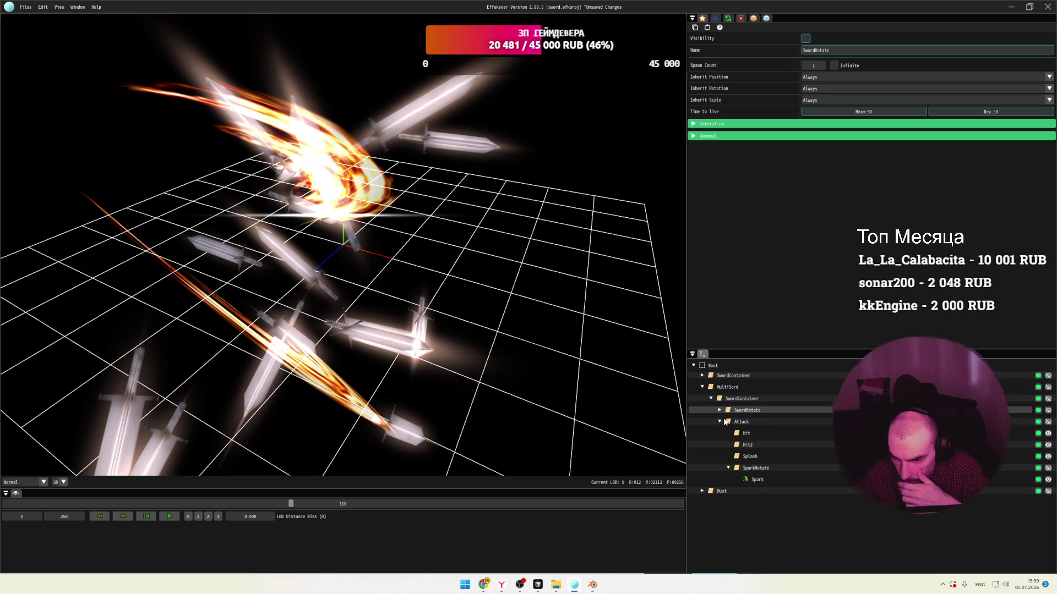
left_click(720, 422)
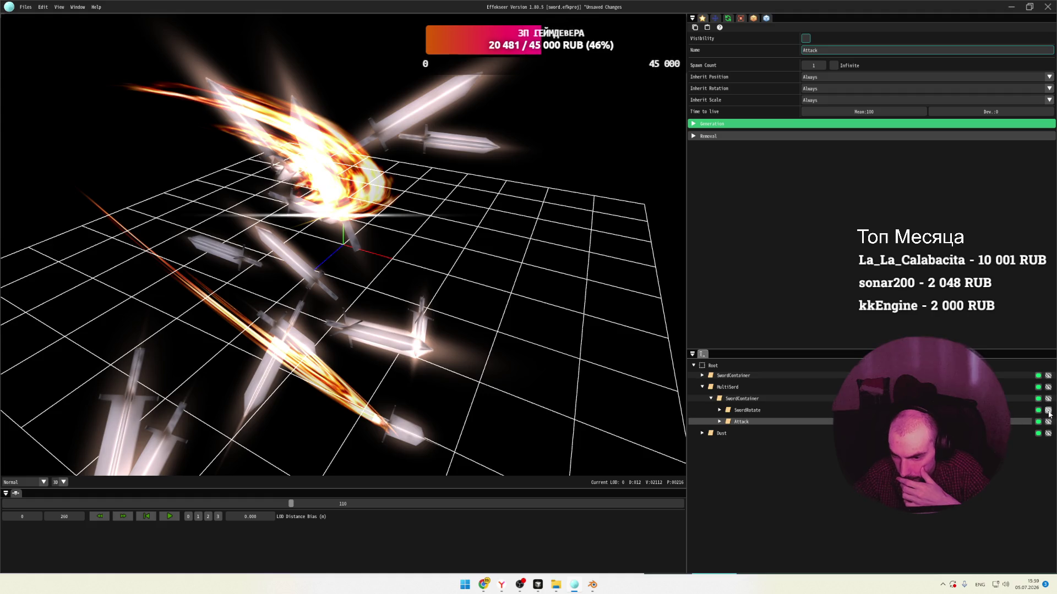
left_click(1047, 412)
left_click(1047, 411)
left_click(1047, 400)
left_click(1047, 400)
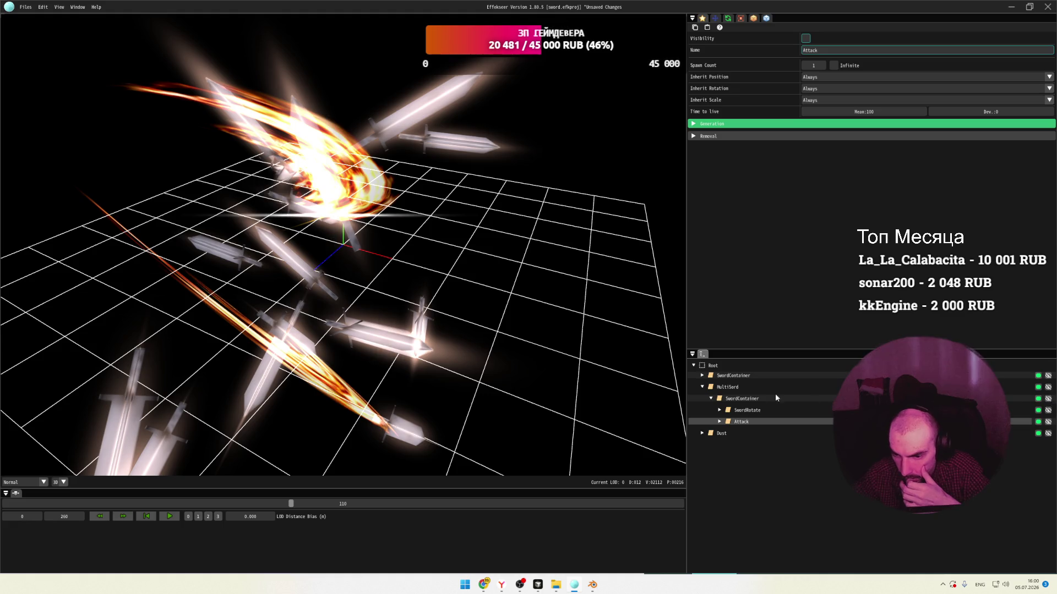
left_click(727, 387)
Delete the MultiSord node with its children and preview frames 193 and 98.
right_click(726, 387)
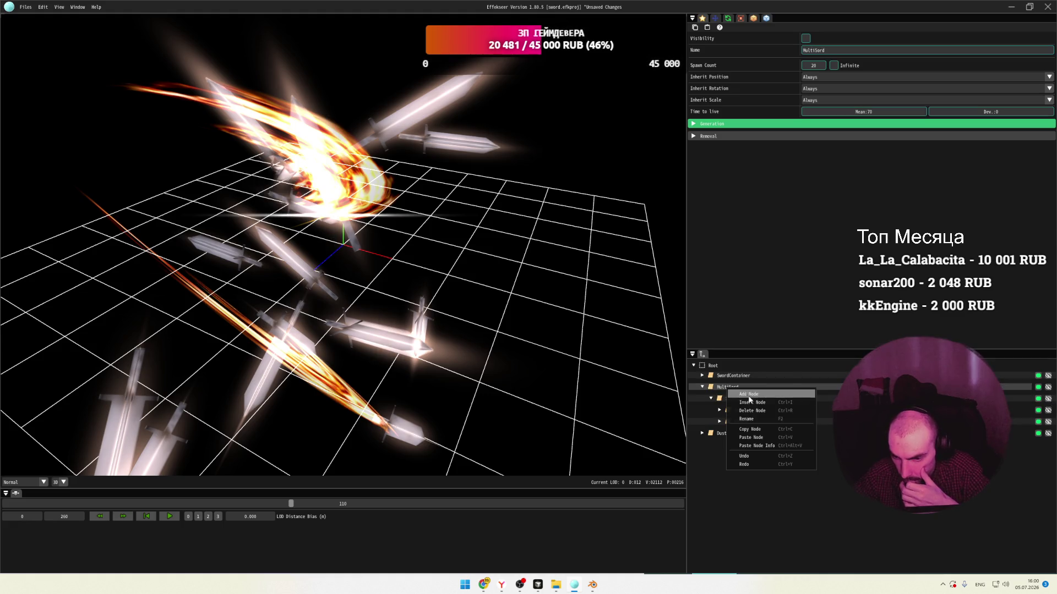
left_click(775, 410)
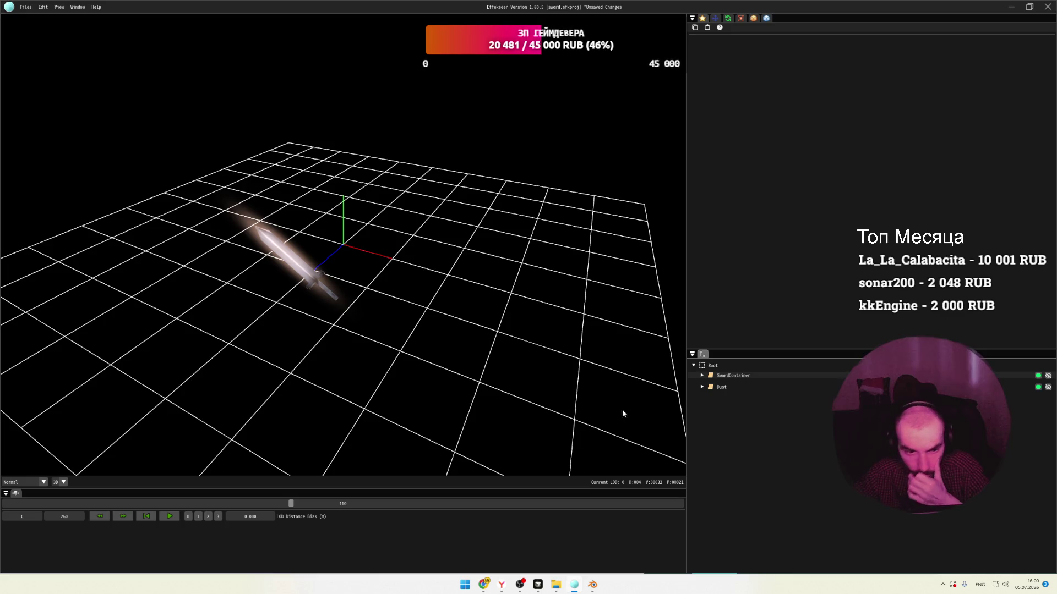
mouse_move(282, 506)
left_mouse_down()
mouse_move(28, 504)
mouse_move(517, 503)
left_mouse_up()
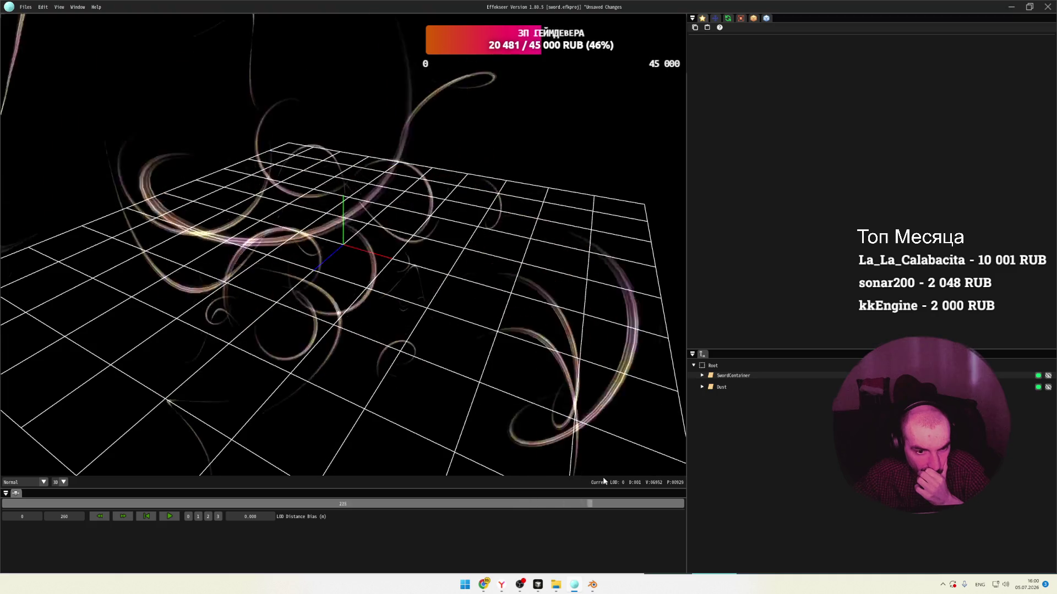
mouse_move(182, 499)
left_mouse_down()
mouse_move(293, 503)
mouse_move(259, 503)
left_mouse_up()
left_click(701, 375)
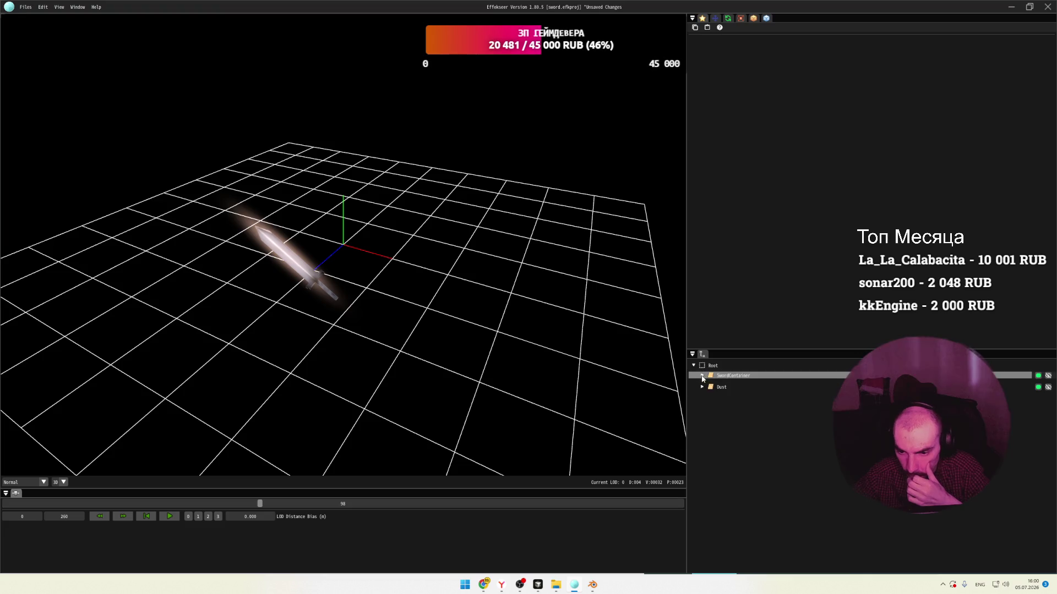
Hide the SparkRotate node under SwordRotate and rewind the preview to about frame 58.
left_click(716, 387)
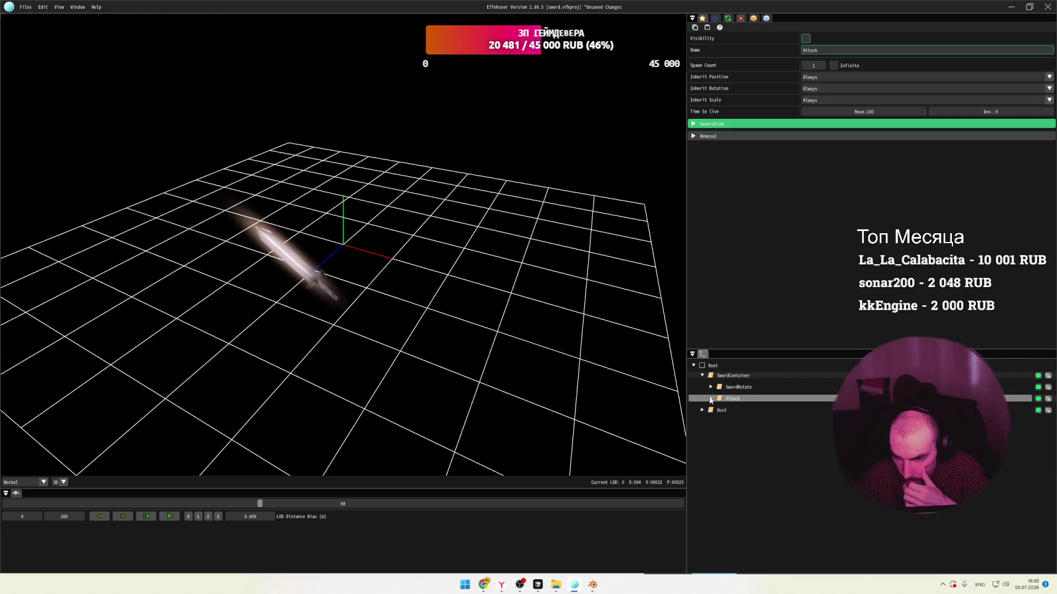
left_click(746, 447)
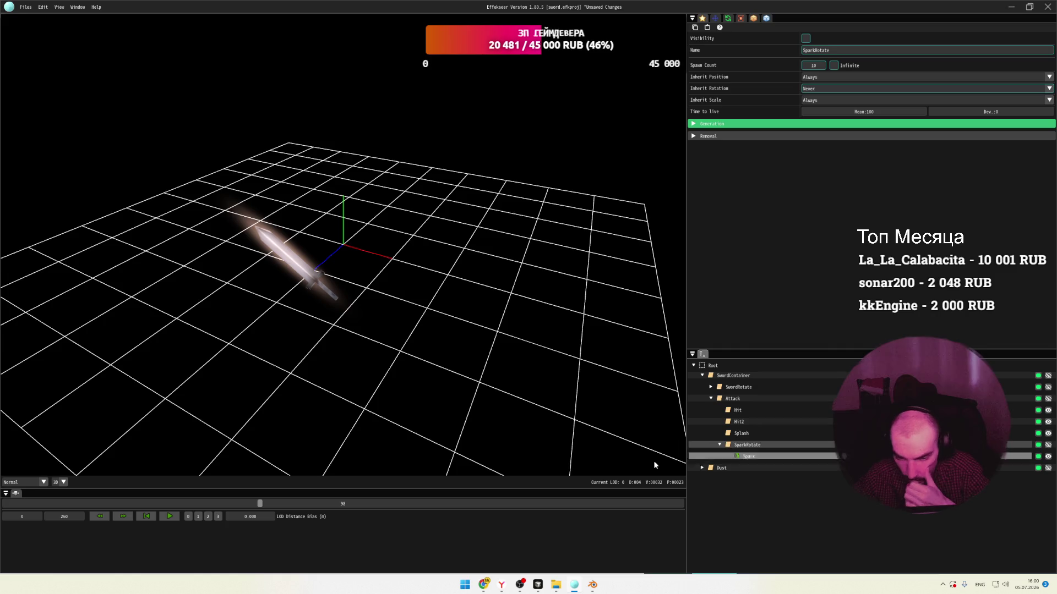
left_click(1047, 446)
left_click(1047, 446)
left_click(1048, 446)
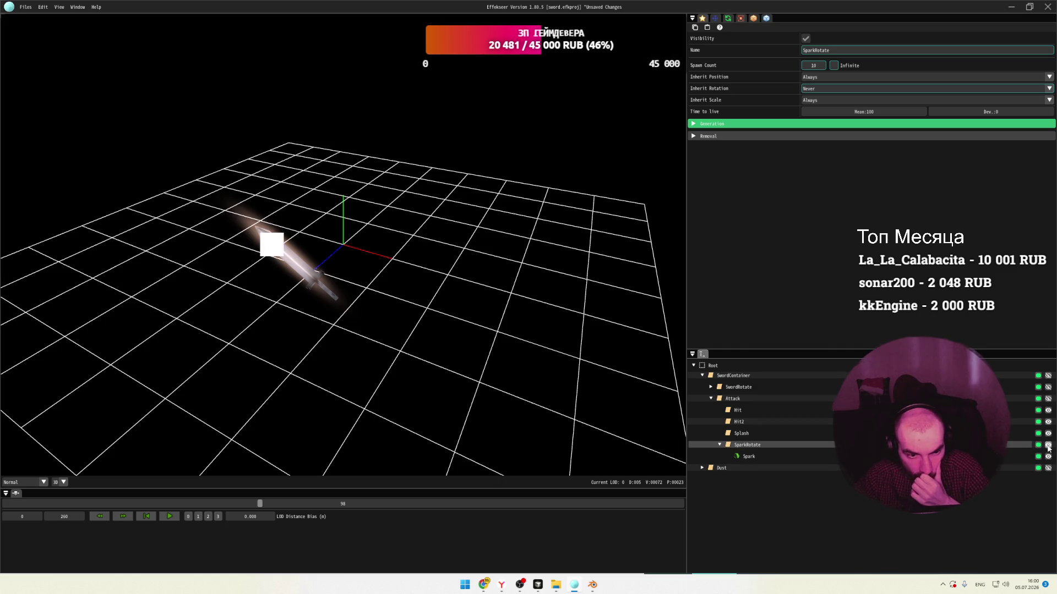
left_click(1047, 445)
mouse_move(259, 504)
left_mouse_down()
mouse_move(203, 504)
mouse_move(269, 504)
mouse_move(5, 504)
mouse_move(496, 501)
mouse_move(483, 502)
left_mouse_up()
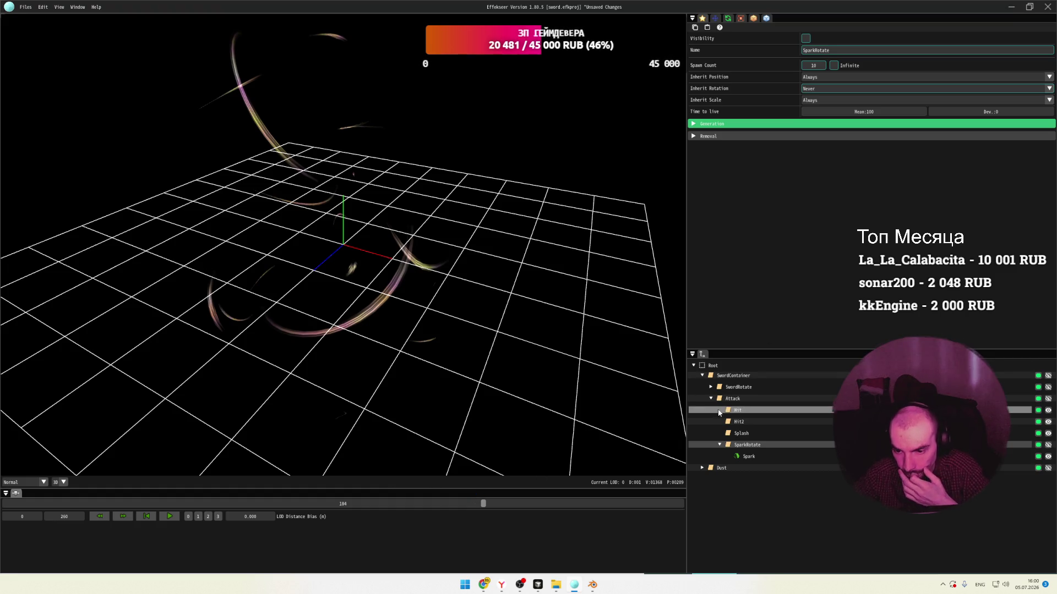
Expand Dust to reveal its ring child and hide the Dust particles.
left_click(703, 469)
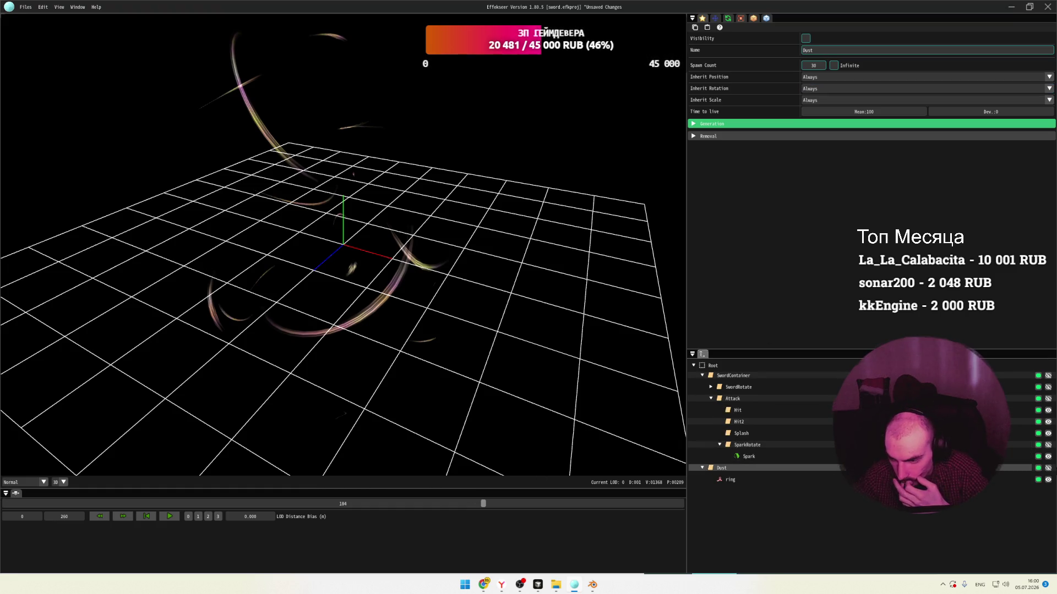
left_click(1047, 468)
left_click(1048, 468)
left_click(1048, 469)
left_click(1048, 469)
left_click(1048, 469)
left_click(1048, 468)
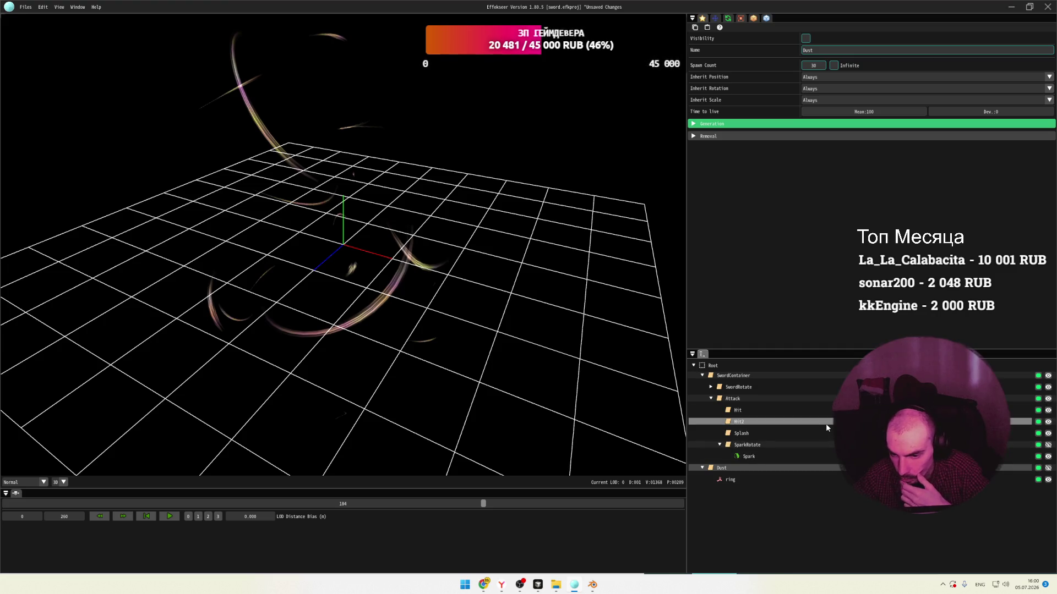
Expand SwordRotate, save the project, and hide the Ring node's arcs.
left_click(710, 399)
double_click(738, 387)
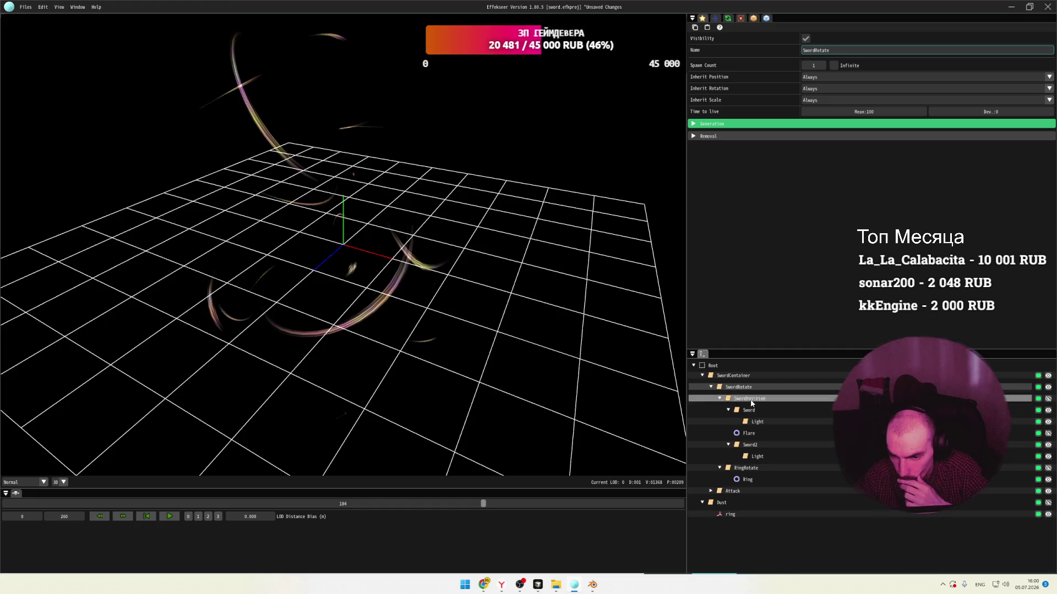
left_click(765, 479)
key("ctrl+s")
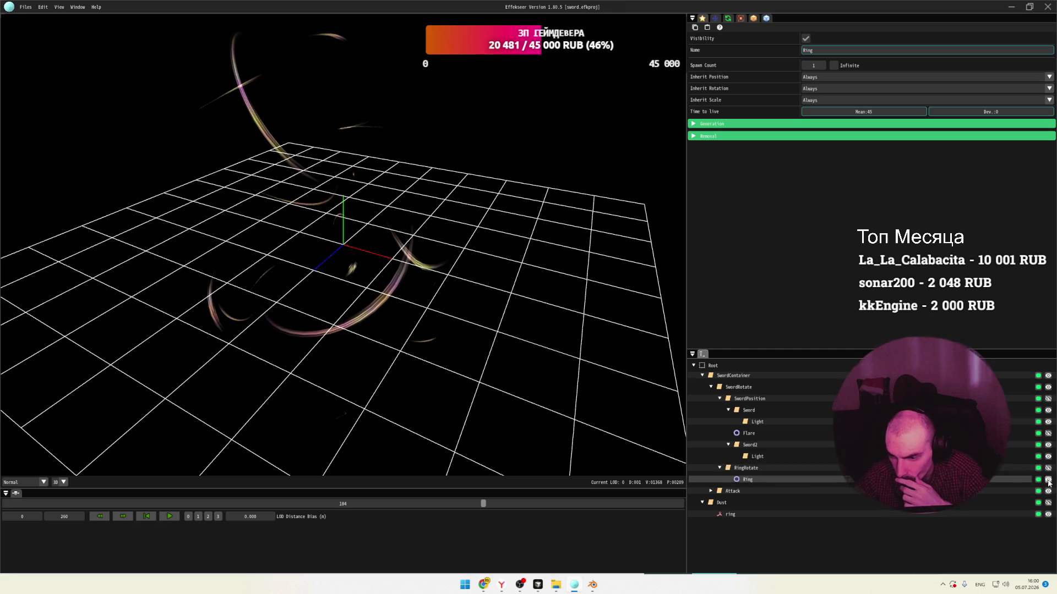
left_click(1048, 468)
left_click(1048, 480)
left_click(1047, 479)
left_click(1048, 480)
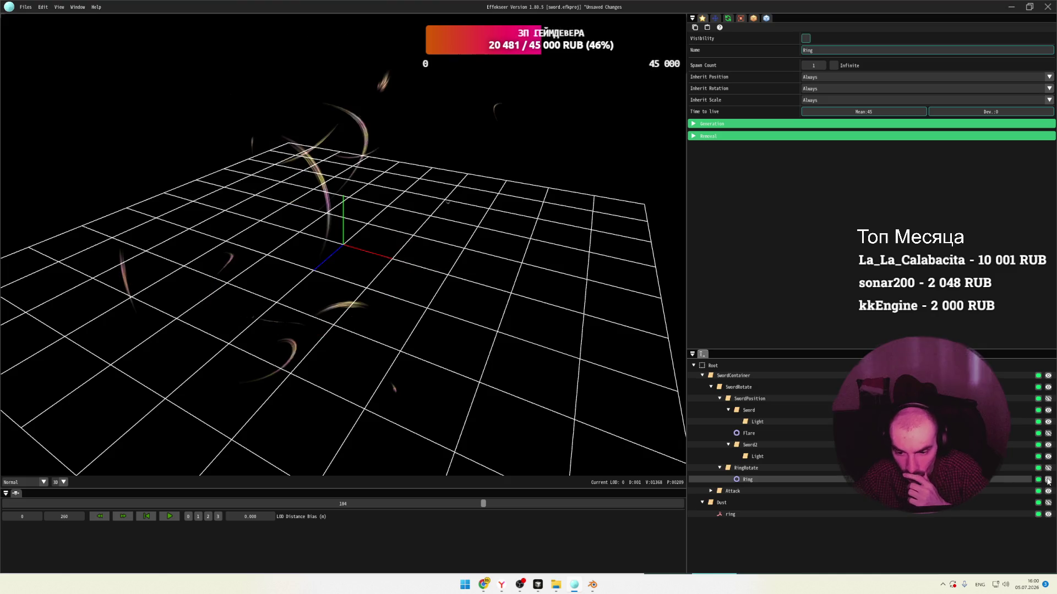
Hide the Flare node, then fold SwordRotate's children away.
left_click(750, 445)
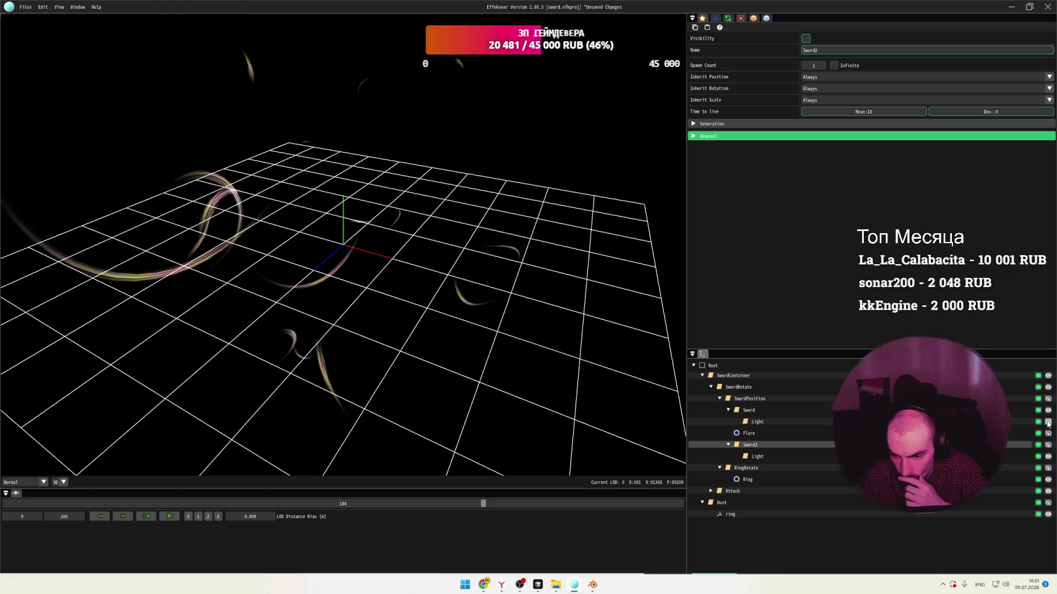
left_click(748, 433)
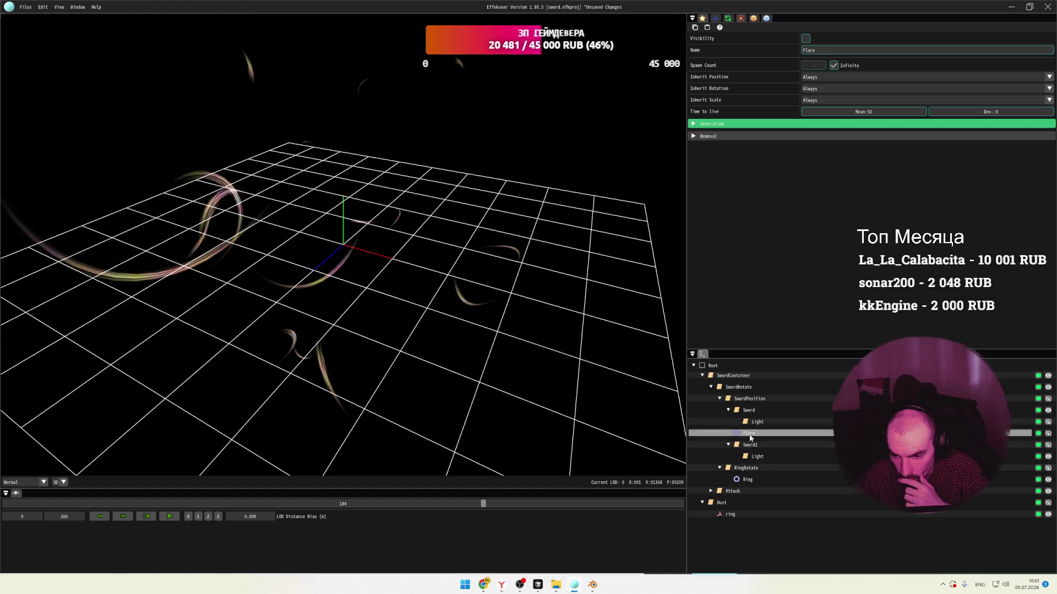
left_click(1048, 433)
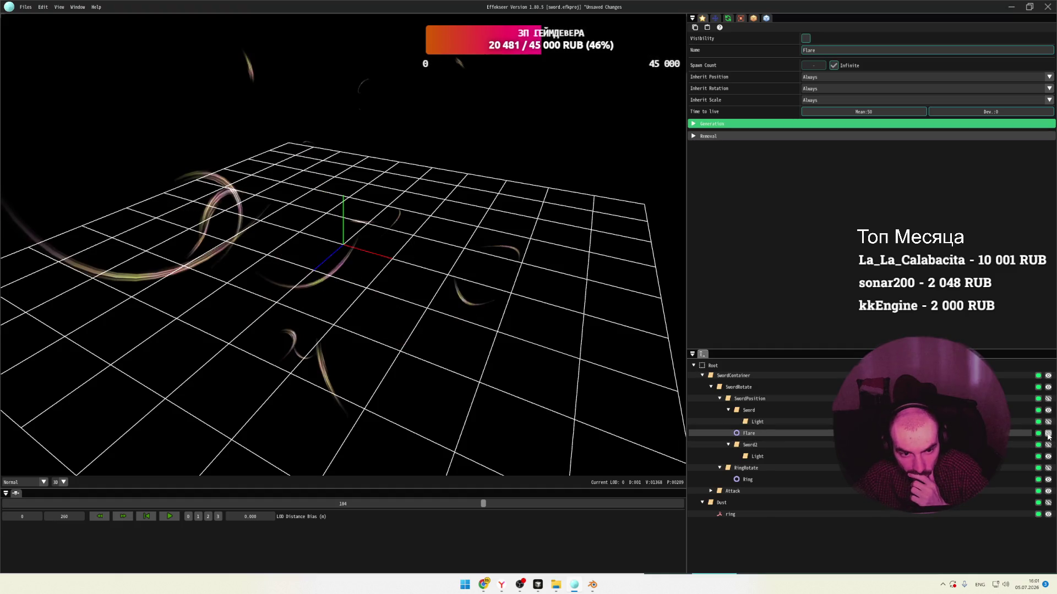
left_click(732, 387)
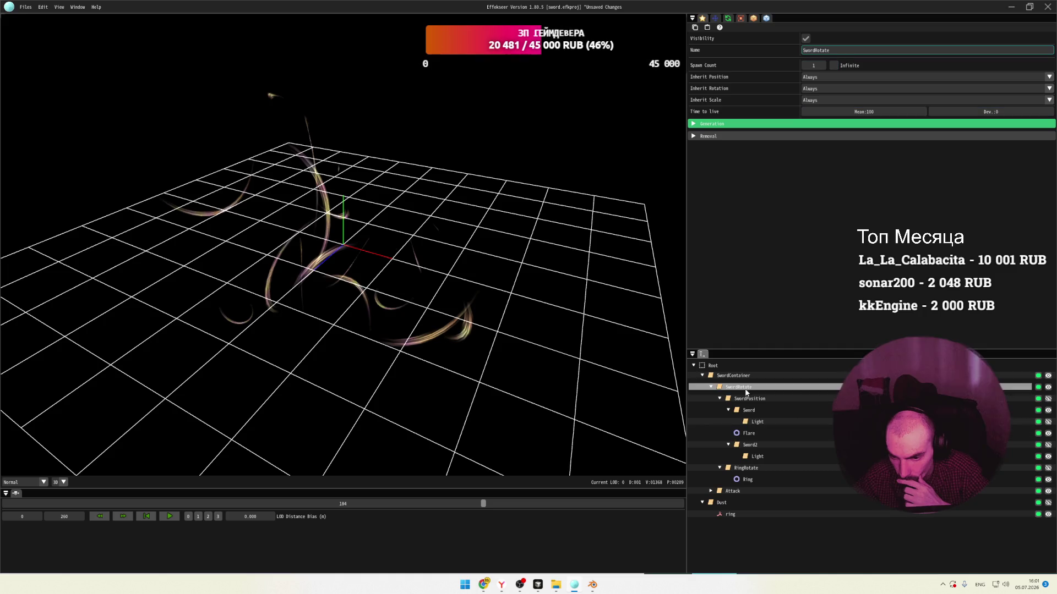
left_click(711, 386)
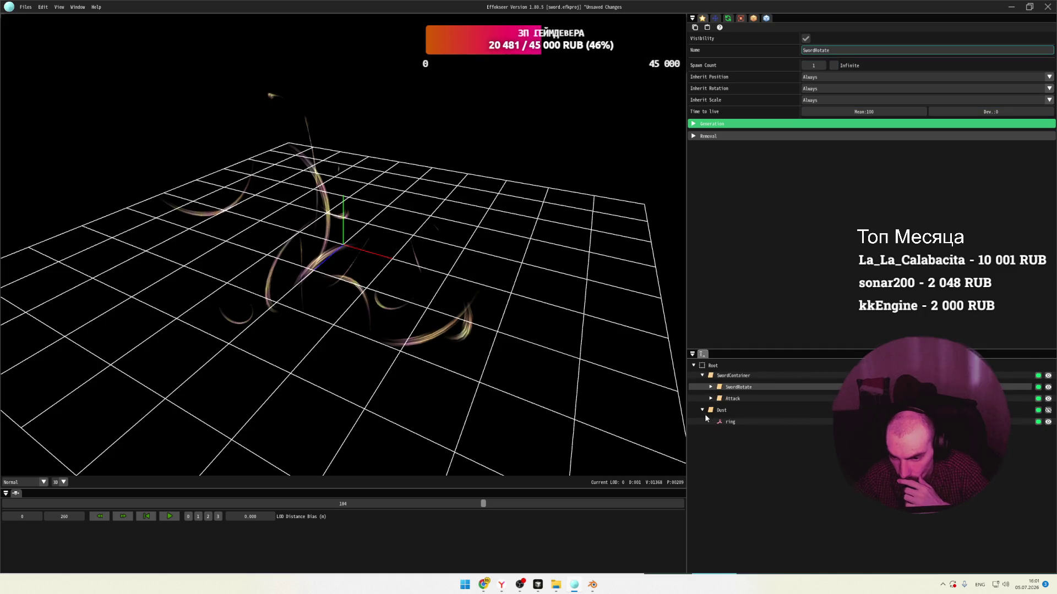
Restart the preview from the beginning and toggle Attack's visibility with undo and redo, leaving it hidden.
left_click(702, 411)
left_click(732, 399)
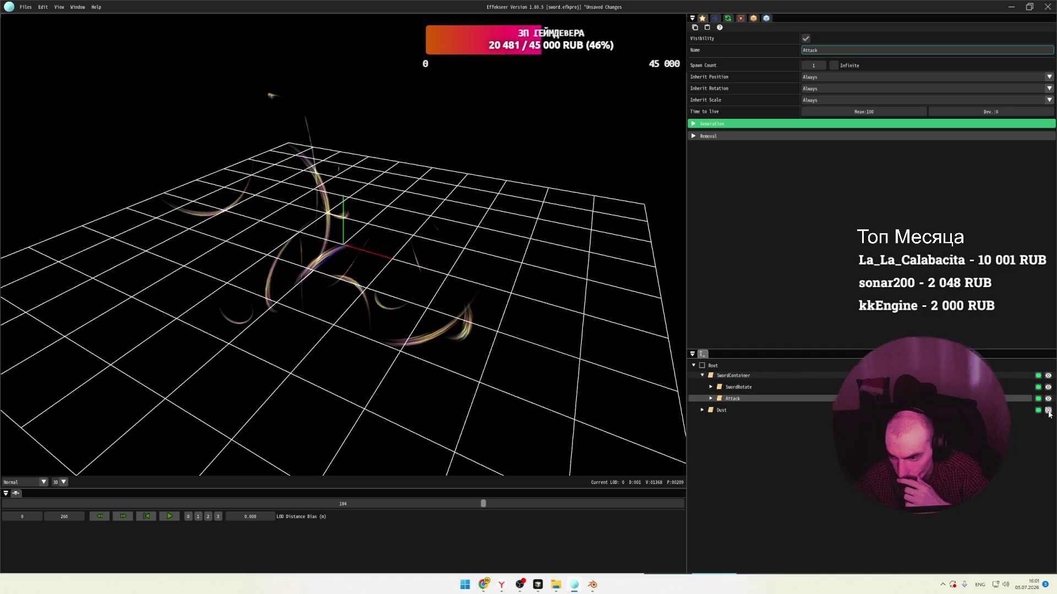
mouse_move(484, 504)
left_mouse_down()
mouse_move(7, 498)
mouse_move(224, 498)
left_mouse_up()
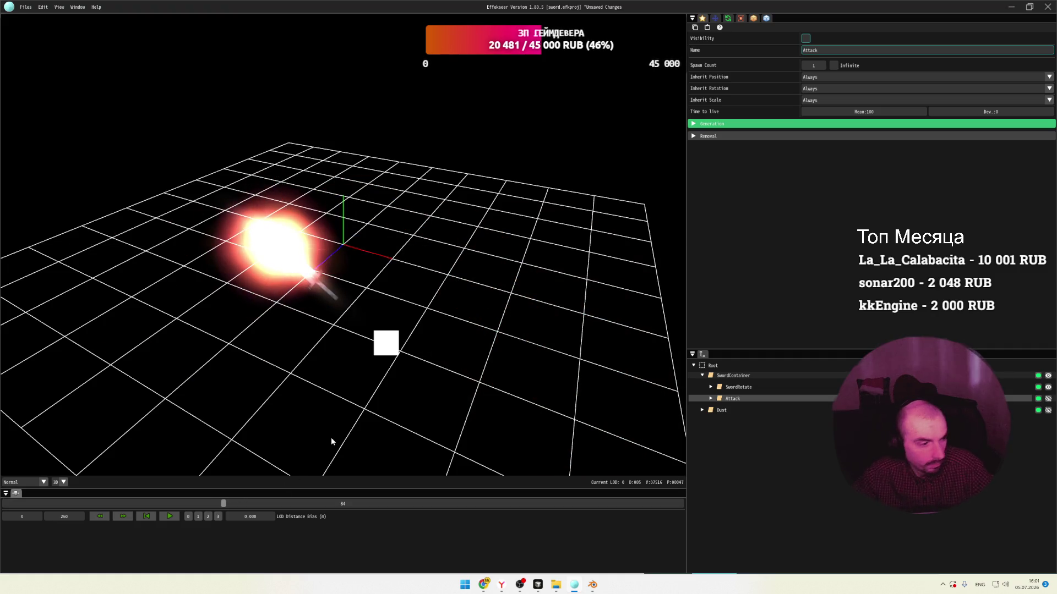
key("ctrl+z")
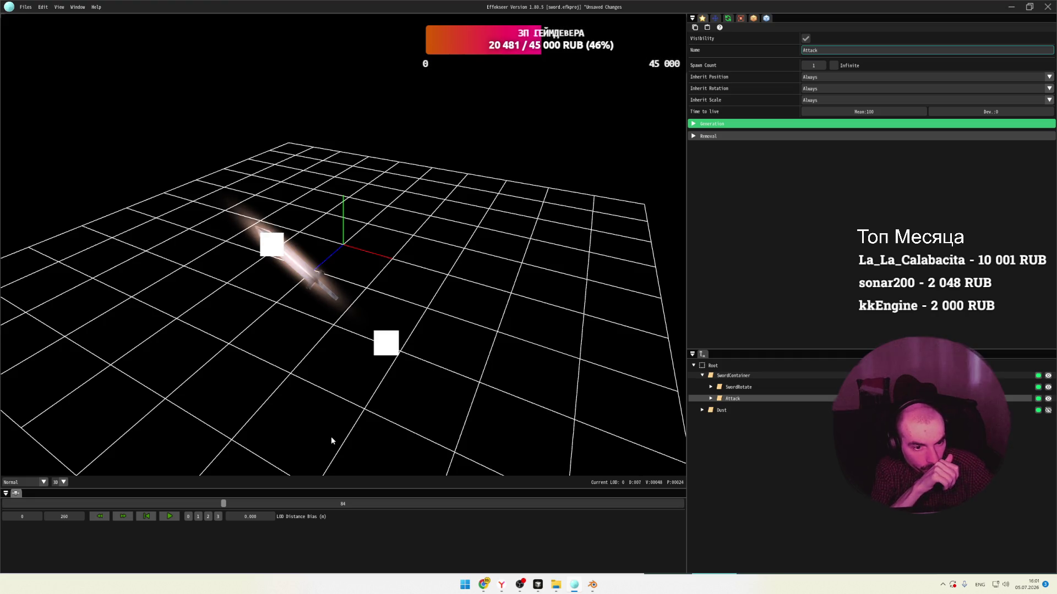
key("ctrl+y")
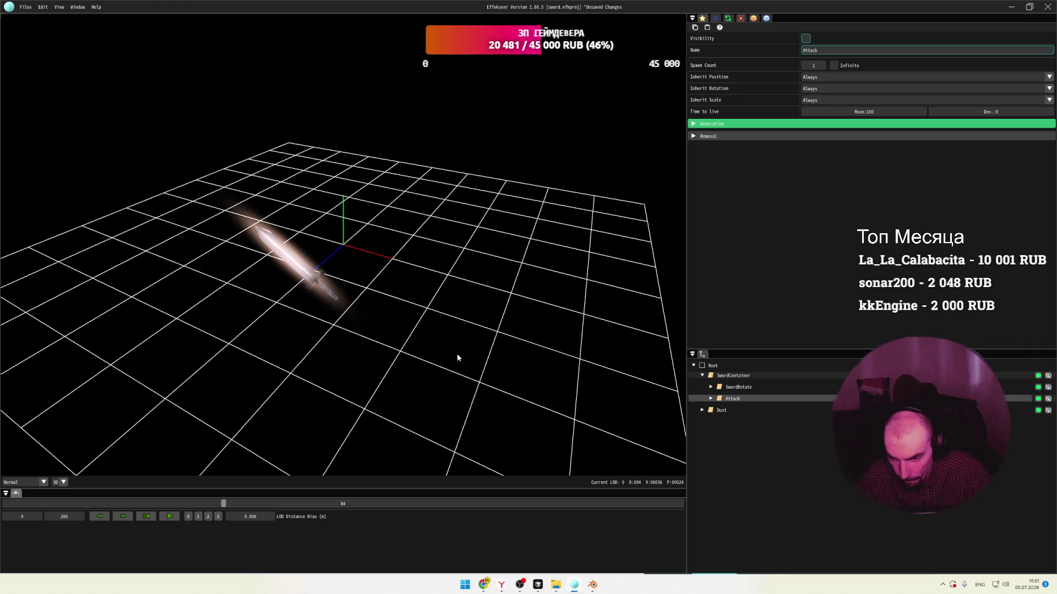
Restore the 20-sword MultiSord branch, fold it, rewind to frame 22, and switch to the browser game.
key("ctrl+z")
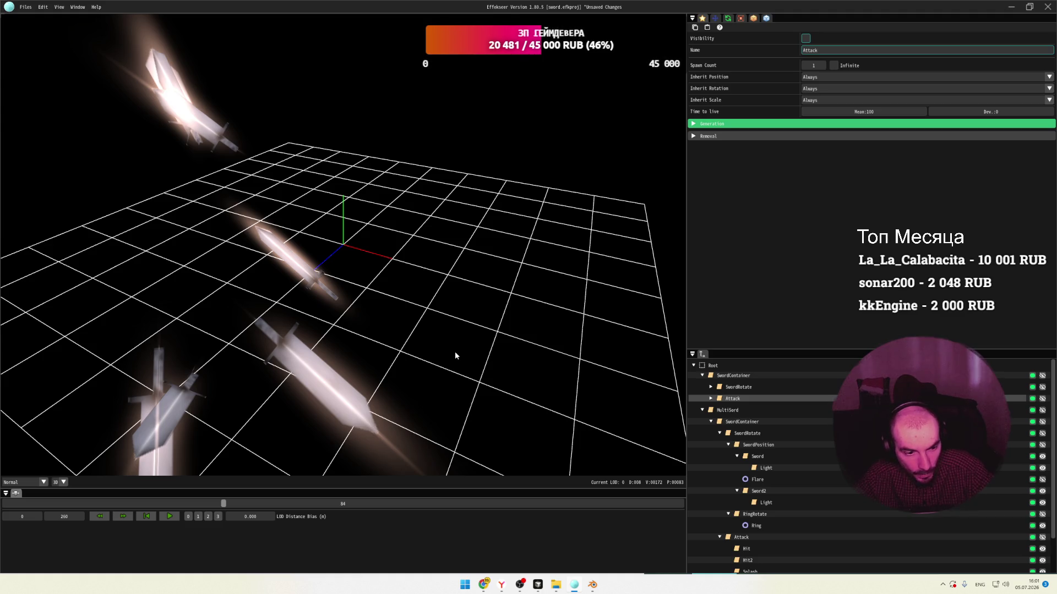
left_click(727, 410)
left_click(703, 410)
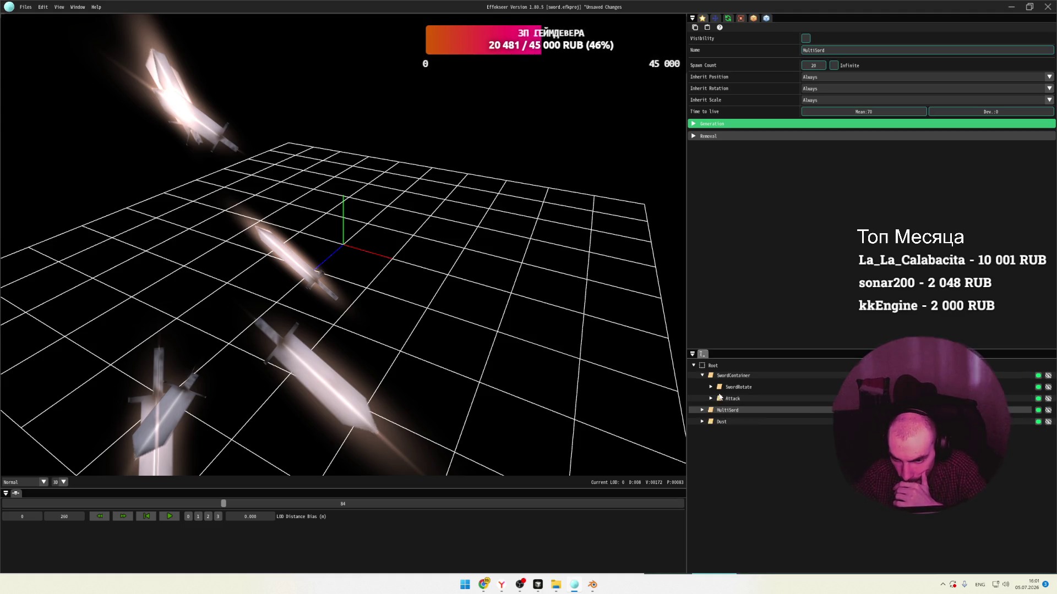
left_click_drag(252, 503, 90, 504)
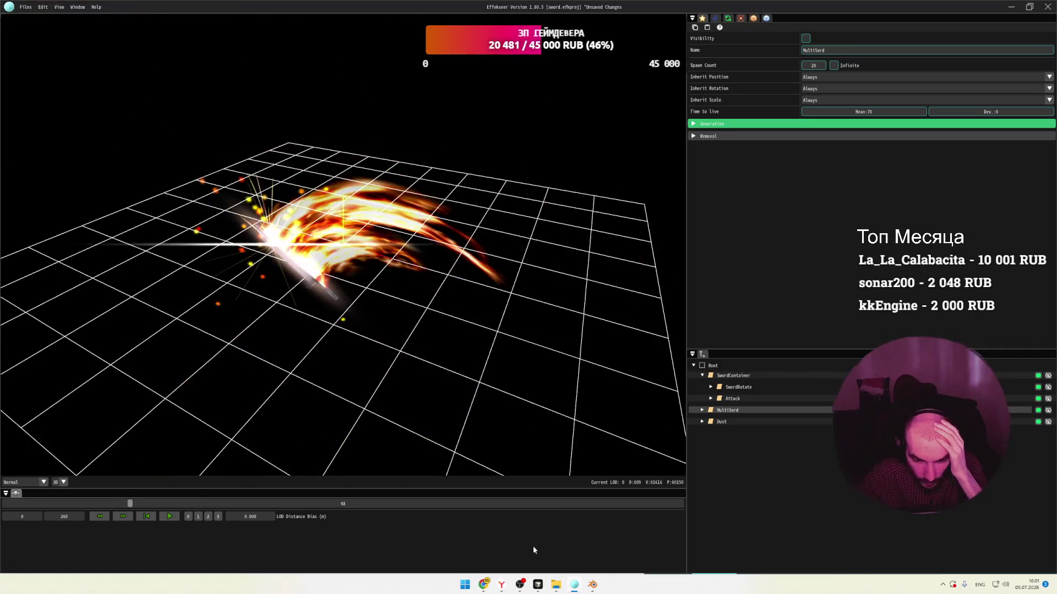
left_click(483, 585)
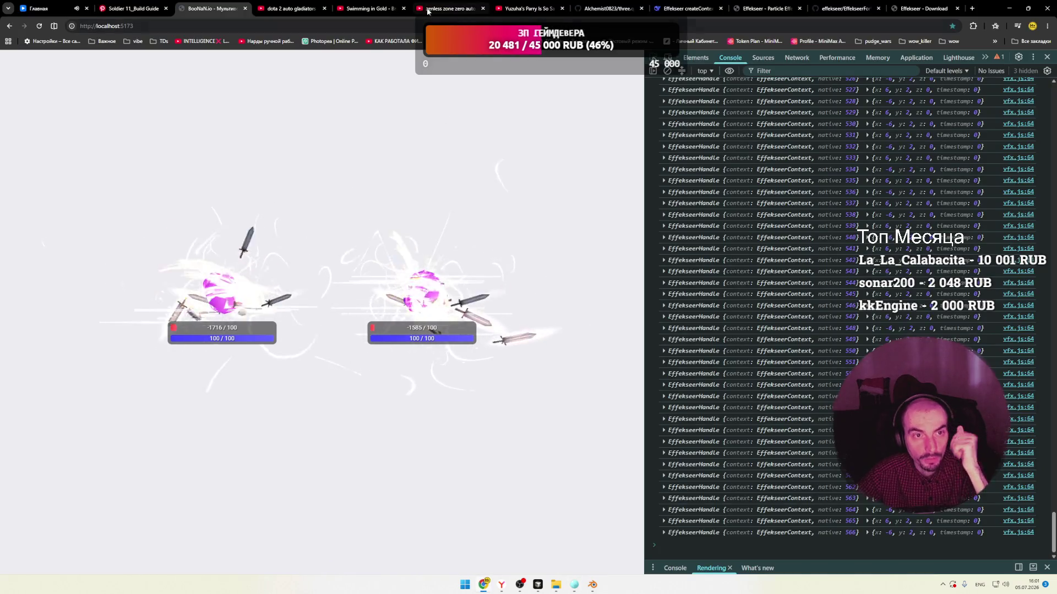
Search YouTube for 'effekseer guide'.
left_click(286, 7)
left_click(407, 62)
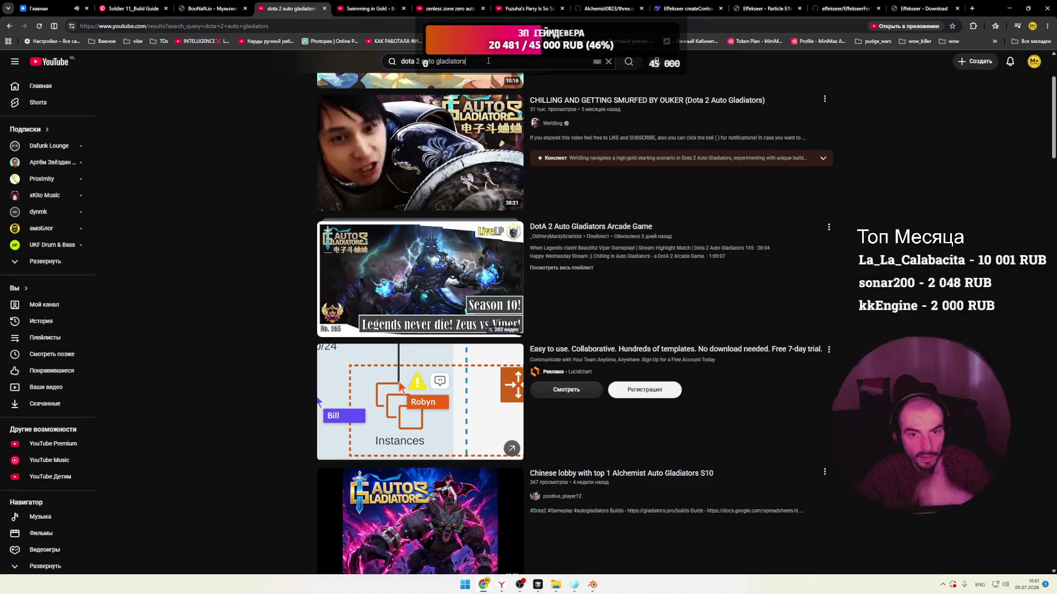
left_click(762, 8)
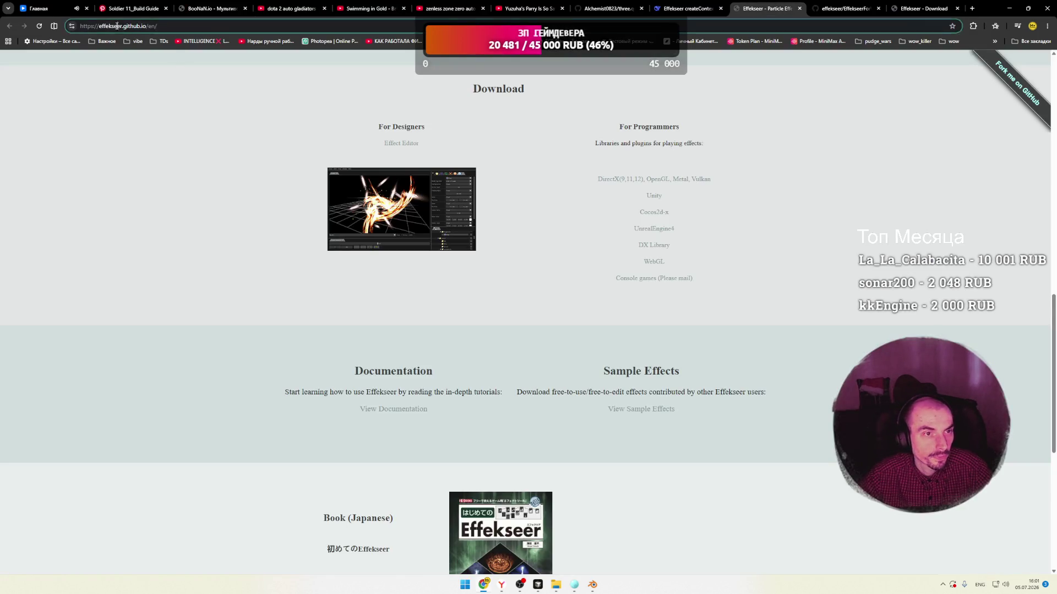
left_click(212, 9)
left_click(286, 8)
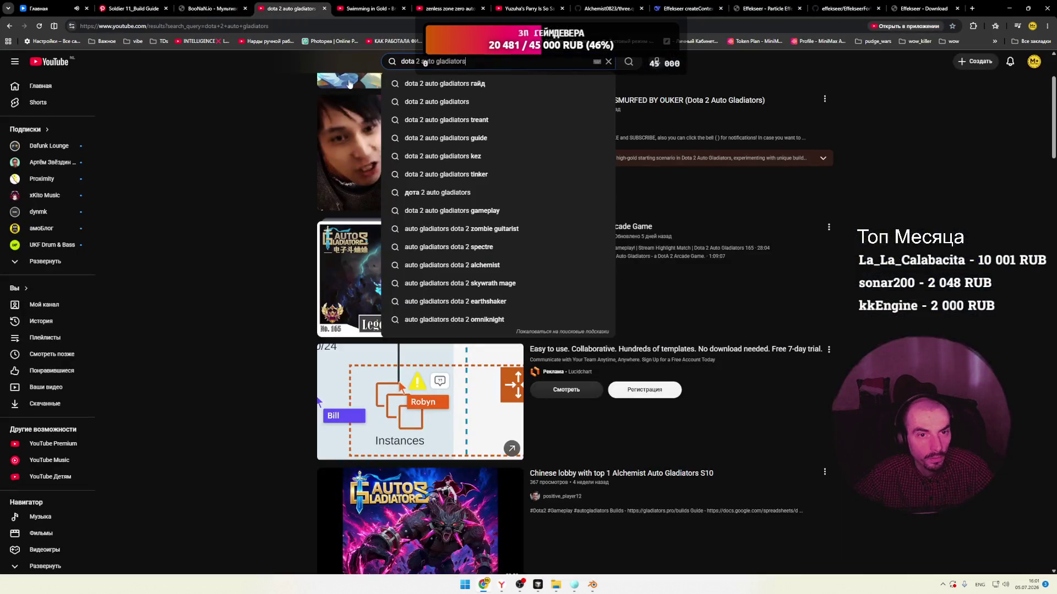
triple_click(482, 59)
type("effekseer guide")
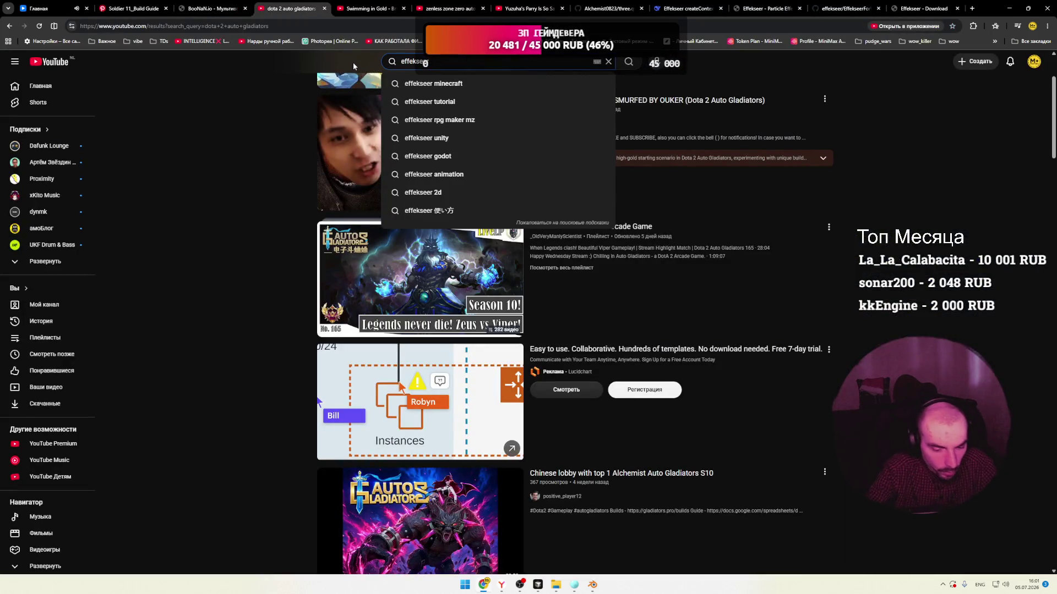
key("Return")
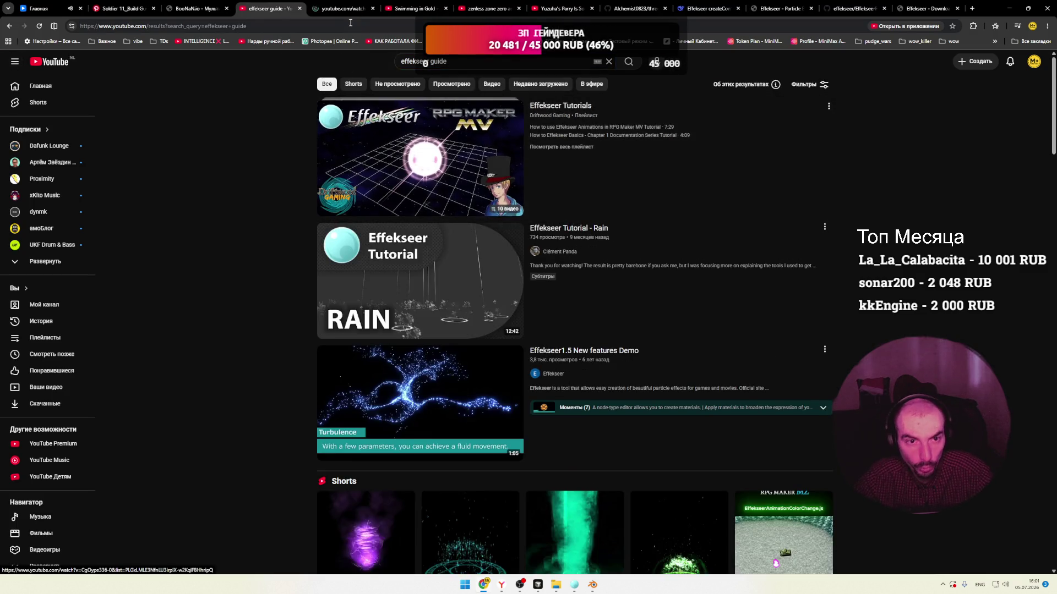
Open the Effekseer Tutorials playlist in a new tab and unmute its first video.
middle_click(572, 110)
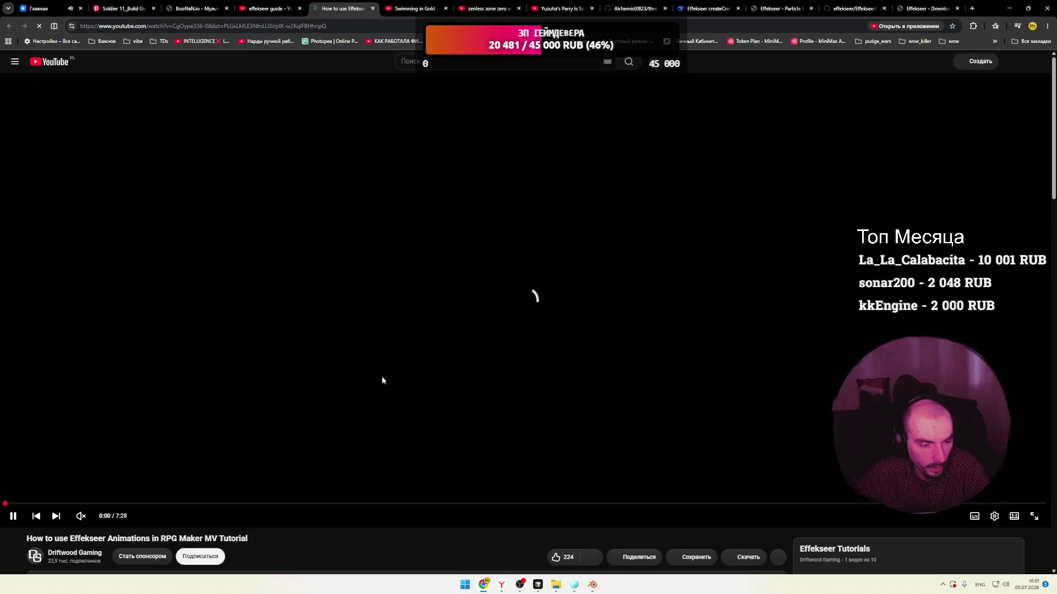
left_click(93, 517)
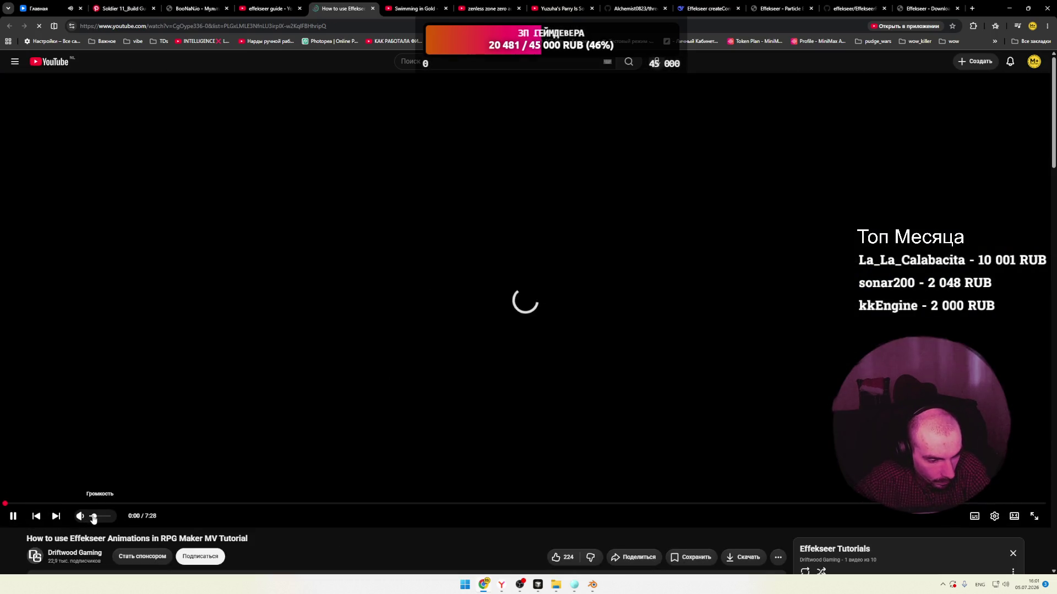
left_click(38, 8)
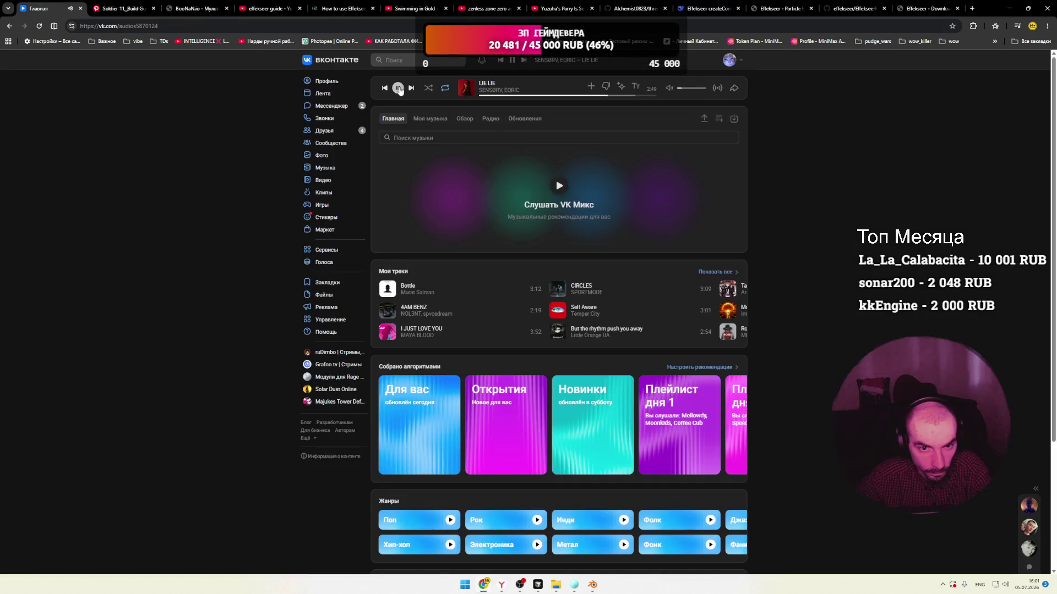
left_click(345, 8)
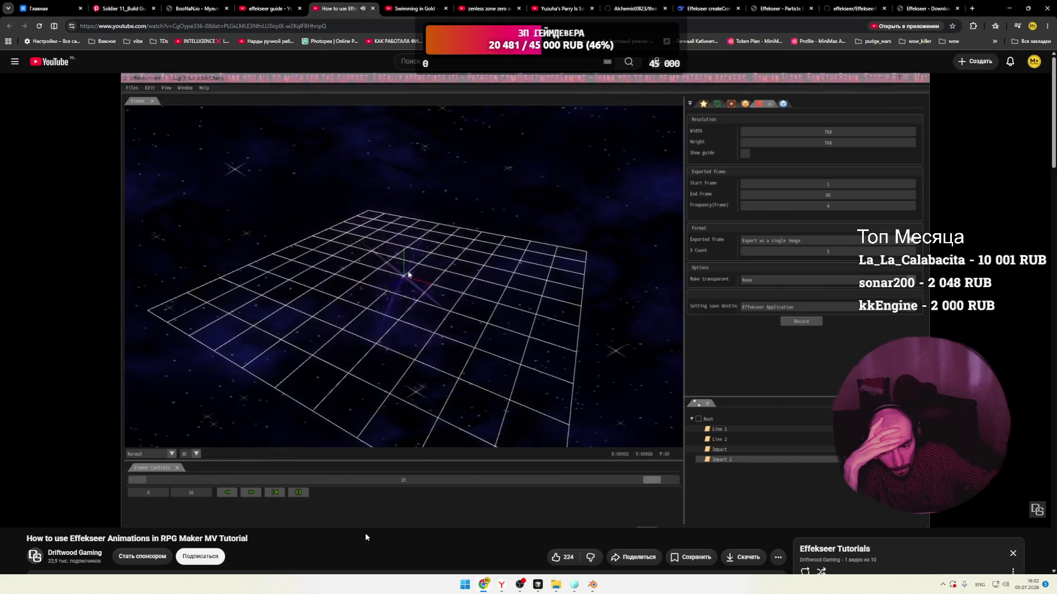
Pause the Effekseer tutorial at 0:50 and return to the localhost game tab.
left_click(374, 372)
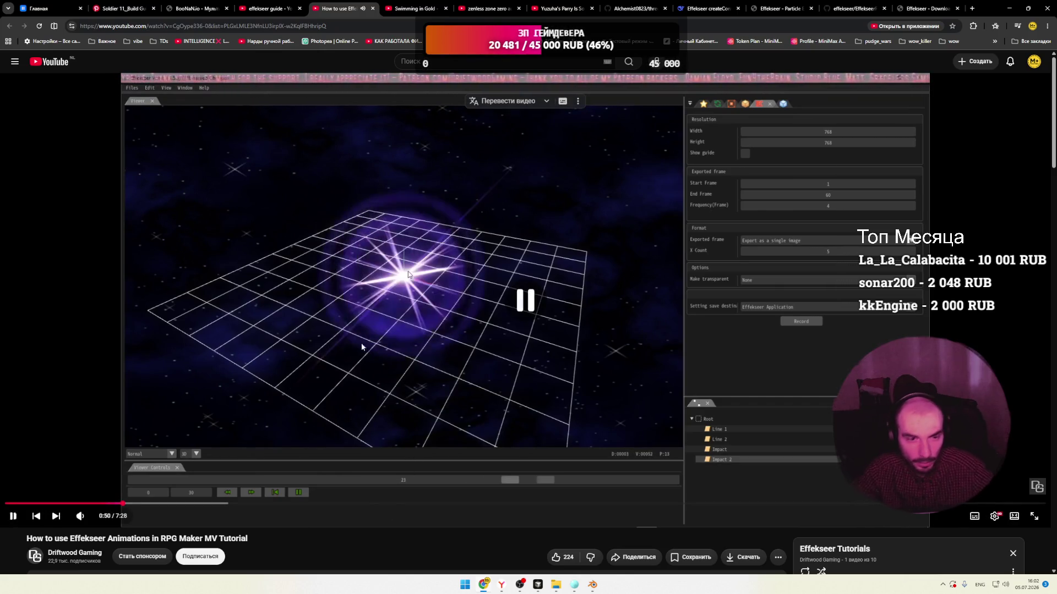
left_click(197, 8)
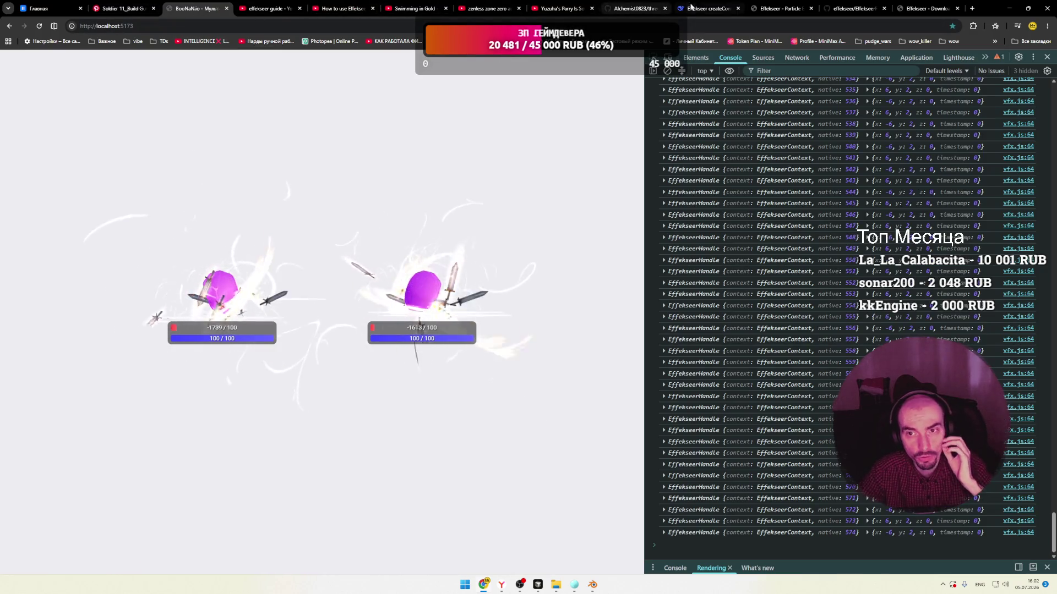
In the DeepSeek chat, start typing a question about rotating the VFX.
left_click(707, 8)
left_click(417, 295)
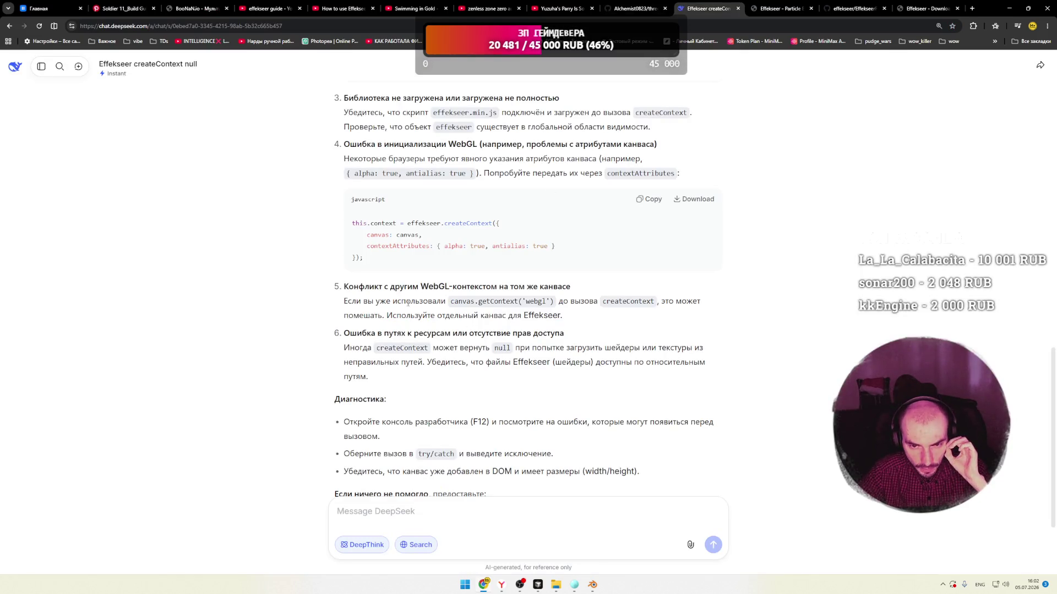
scroll(407, 303, "down", 2)
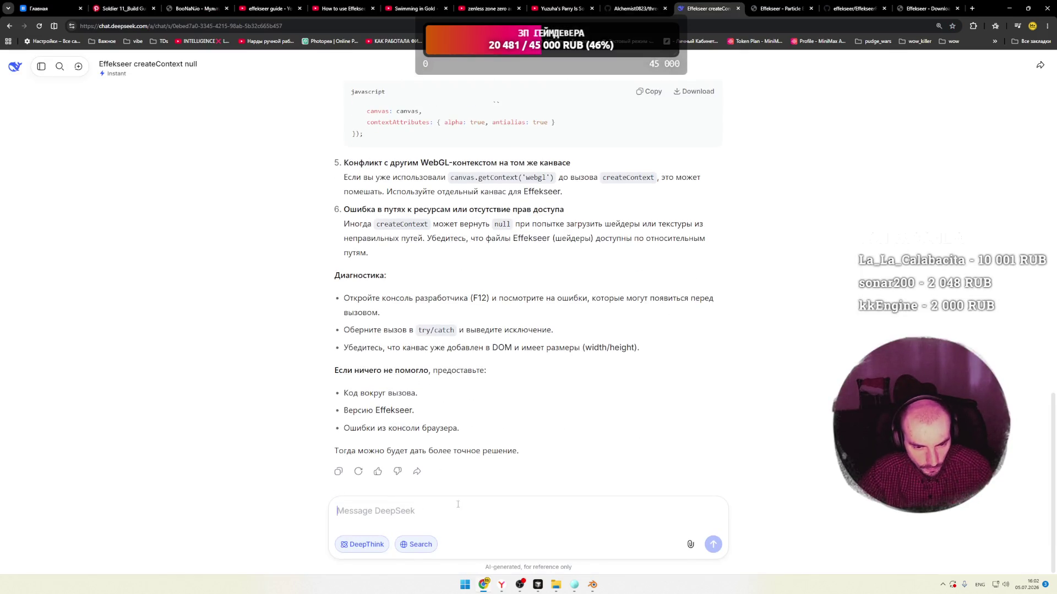
type("r")
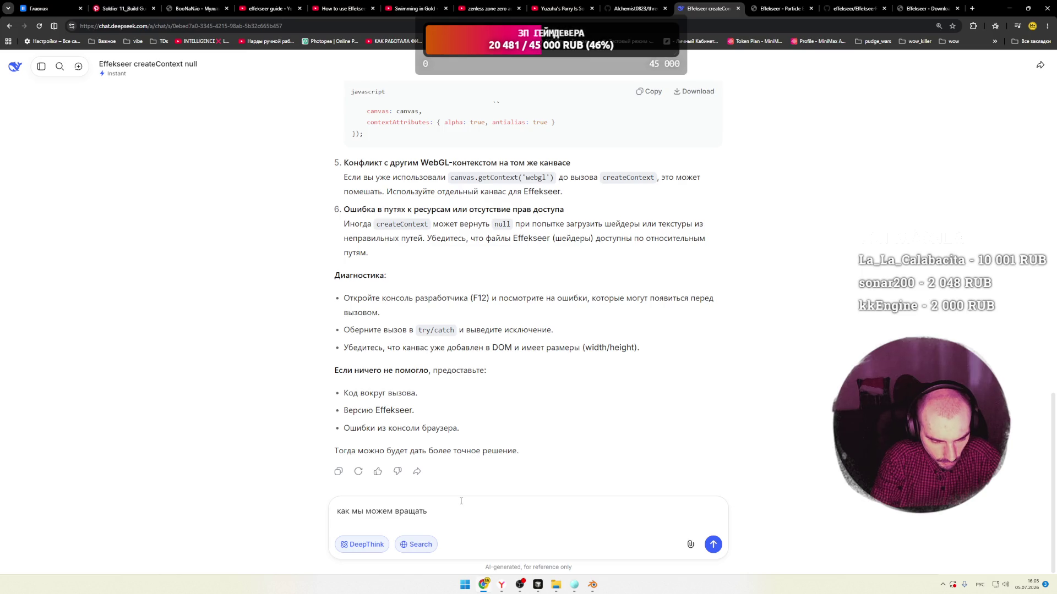
type("vfx?")
key("alt+shift")
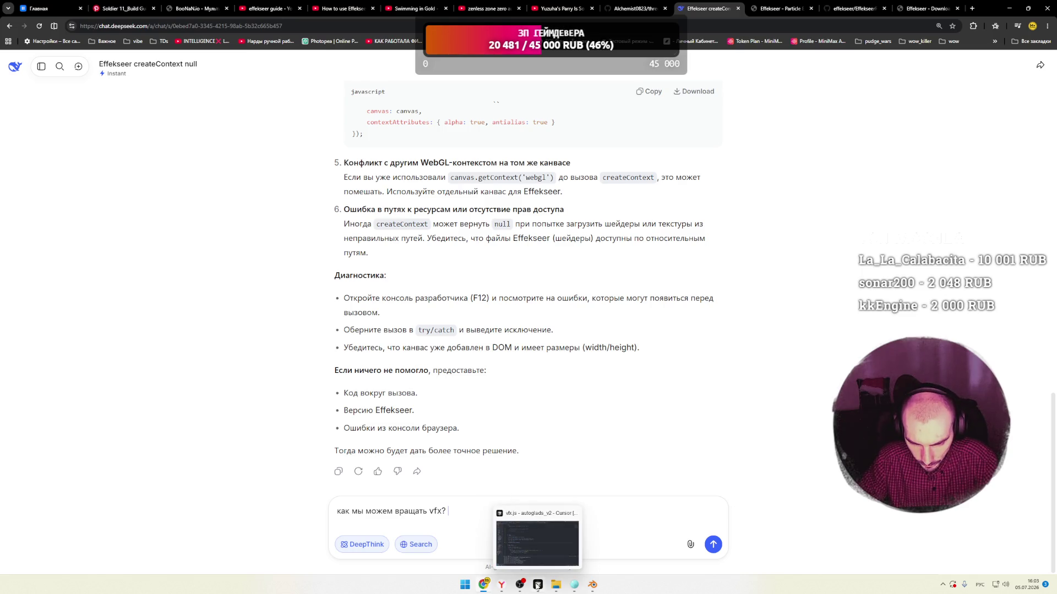
Copy the play and setLocation lines (56–57) from vfx.js in the code editor.
left_click(537, 584)
scroll(304, 290, "down", 4)
left_click(353, 291)
scroll(353, 266, "down", 1)
mouse_move(417, 250)
left_mouse_down()
mouse_move(190, 251)
mouse_move(187, 241)
left_mouse_up()
key("ctrl+c")
key("alt+Tab")
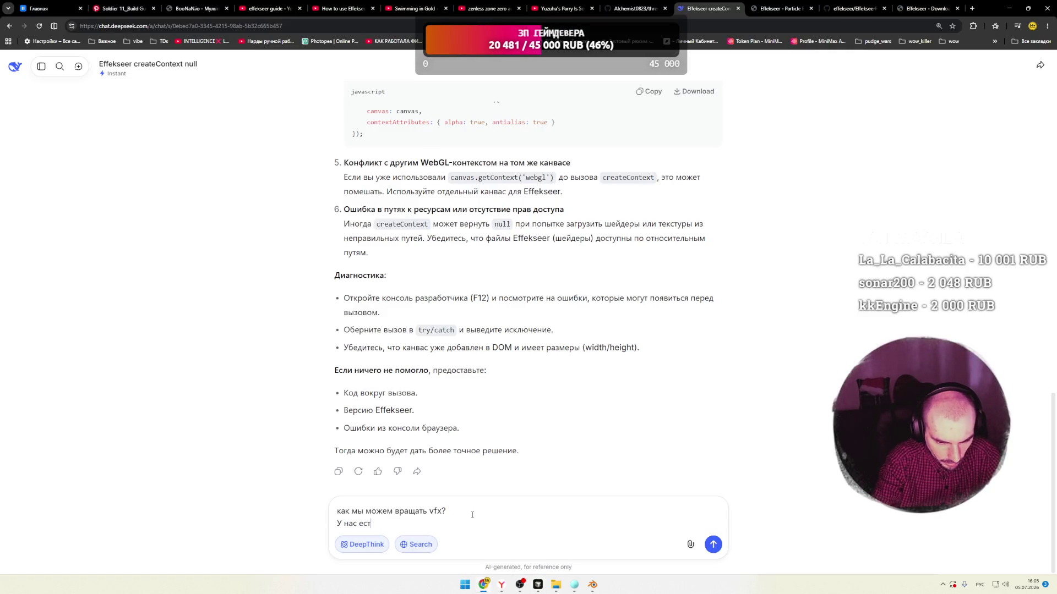
Paste the code into the DeepSeek question on its own line and send it.
key("ctrl+v")
key("shift+Return")
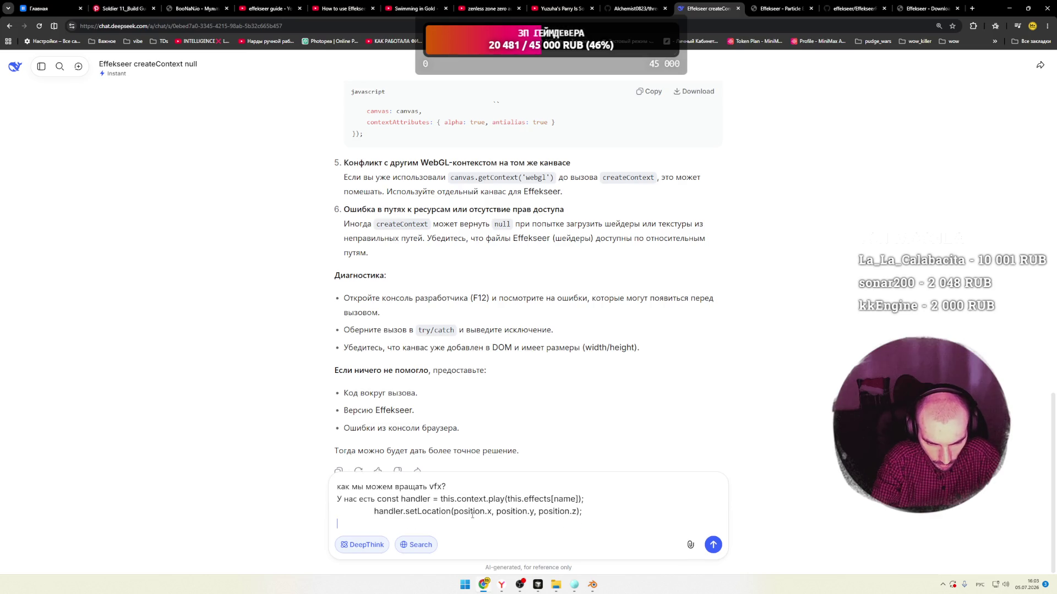
left_click(377, 499)
key("shift+Return")
key("BackSpace")
key("BackSpace")
key("BackSpace")
key("Return")
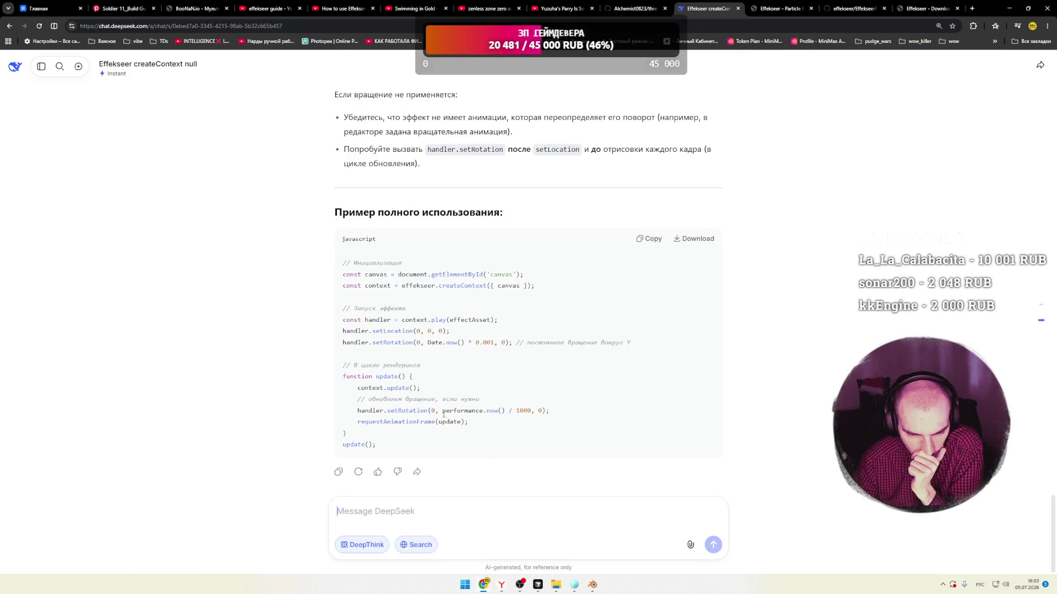
double_click(404, 410)
Copy DeepSeek's setRotation example and move the setLocation call onto its own line.
left_click_drag(548, 416, 357, 413)
key("alt+Tab")
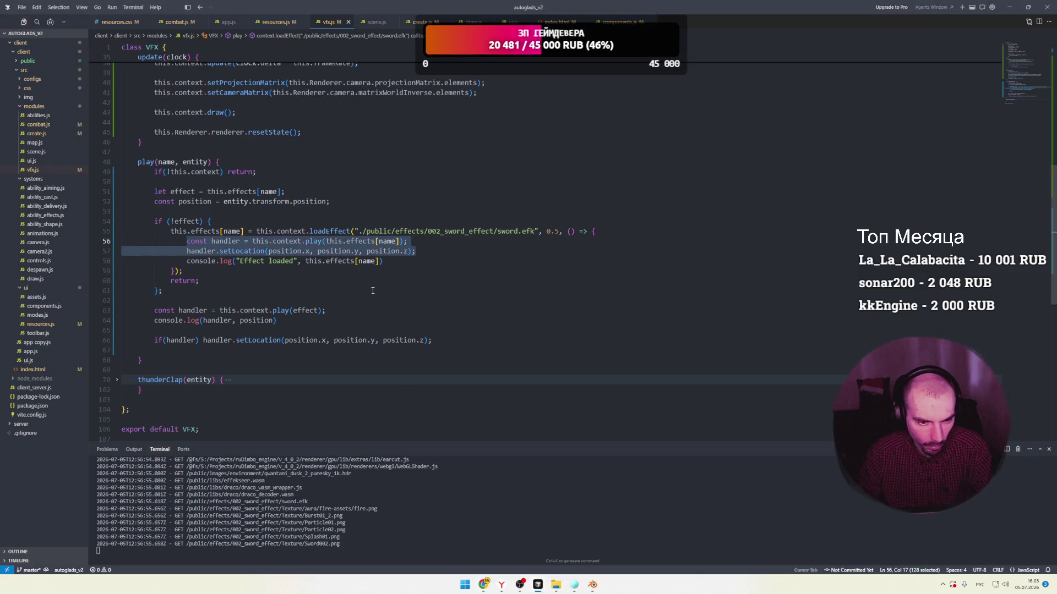
left_click(400, 263)
left_click(328, 341)
left_click(203, 340)
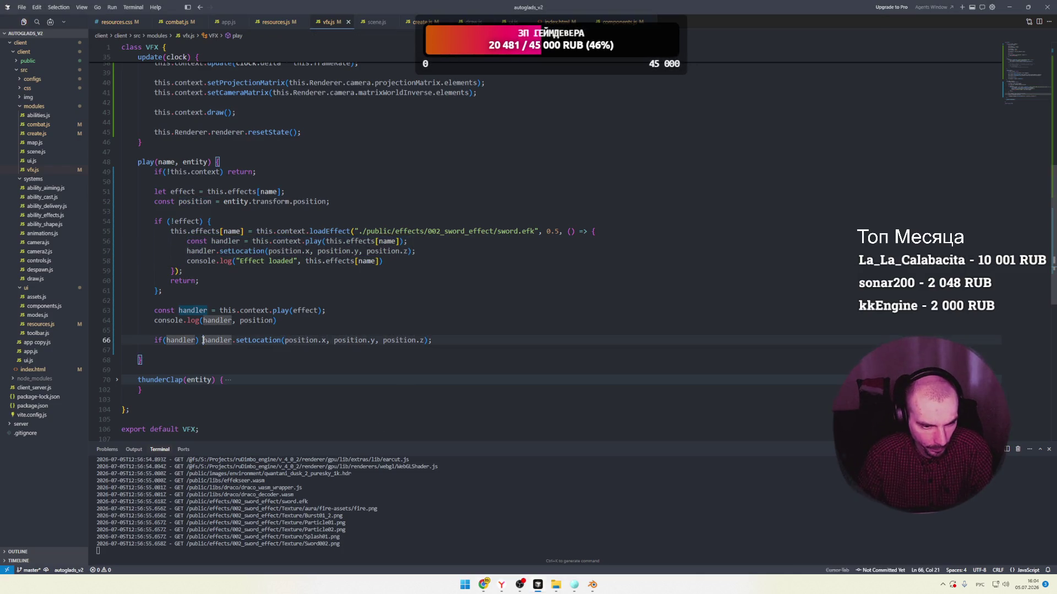
key("Return")
Wrap setLocation in braces under if(handler) and add the setRotation line after it.
left_click(206, 340)
key("super+space")
type("{")
key("Return")
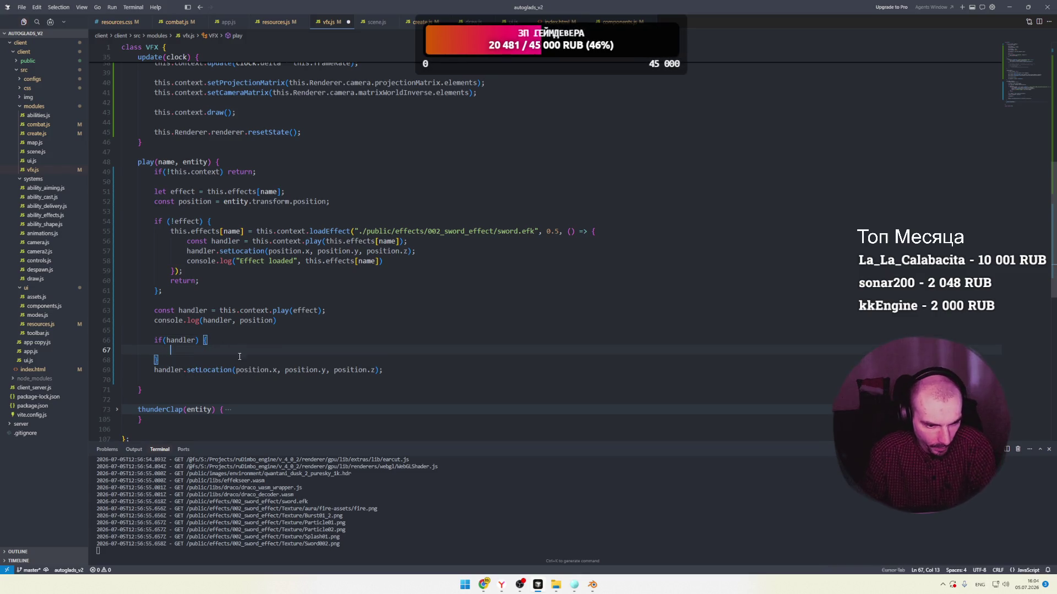
key("alt+Up")
key("alt+Up")
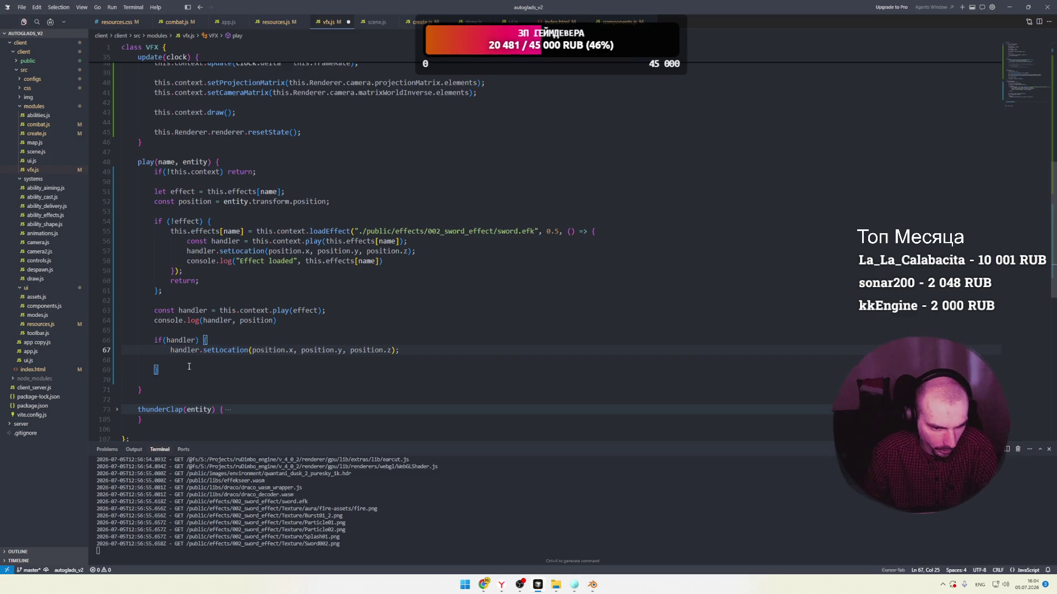
key("Tab")
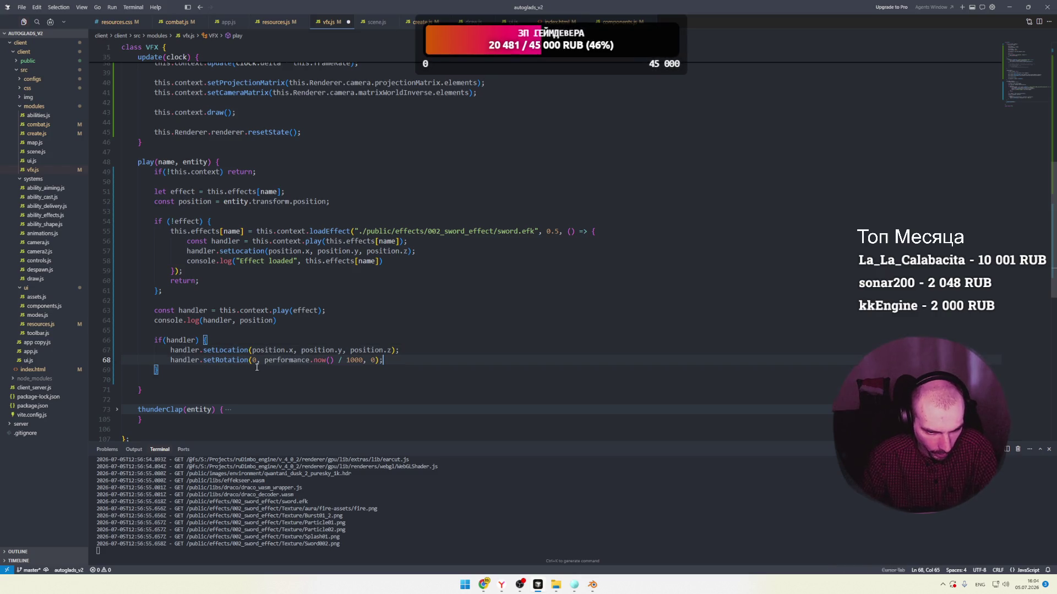
Replace setRotation's time-based argument with entity.transform.rotation.y.
double_click(275, 351)
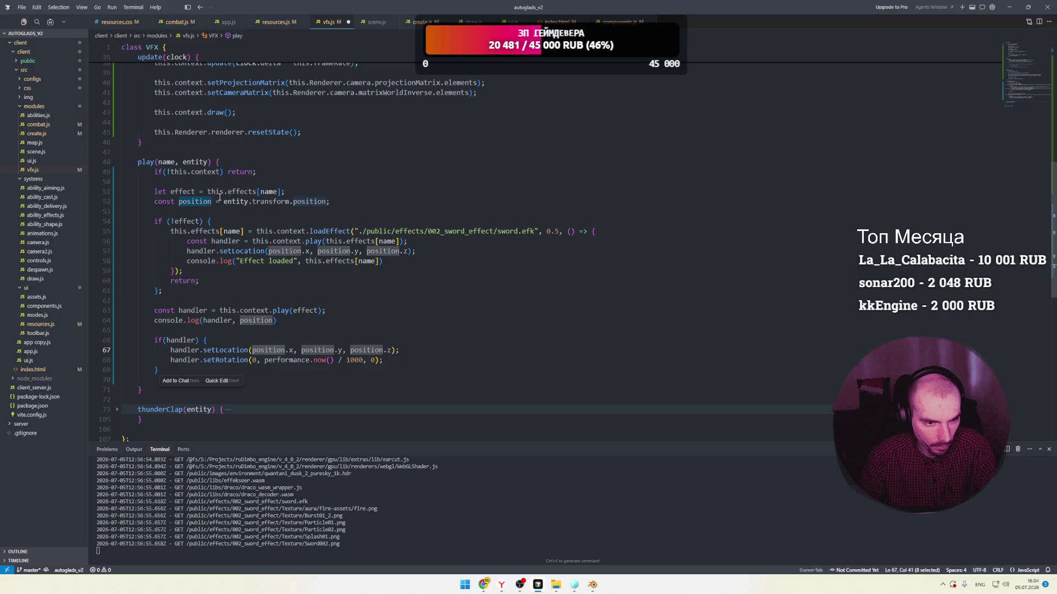
double_click(195, 201)
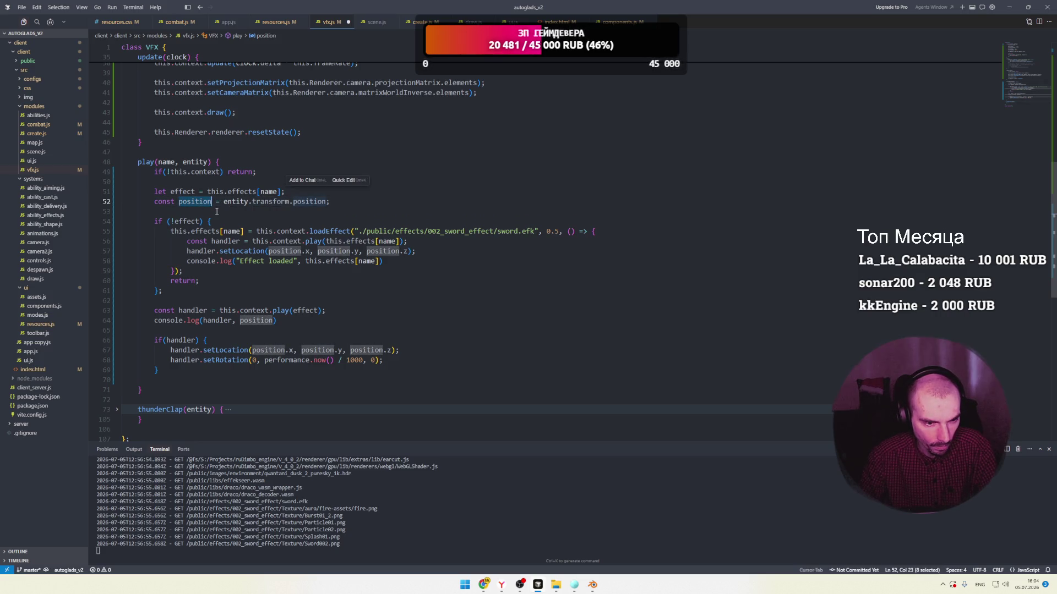
left_click_drag(224, 202, 290, 201)
key("ctrl+c")
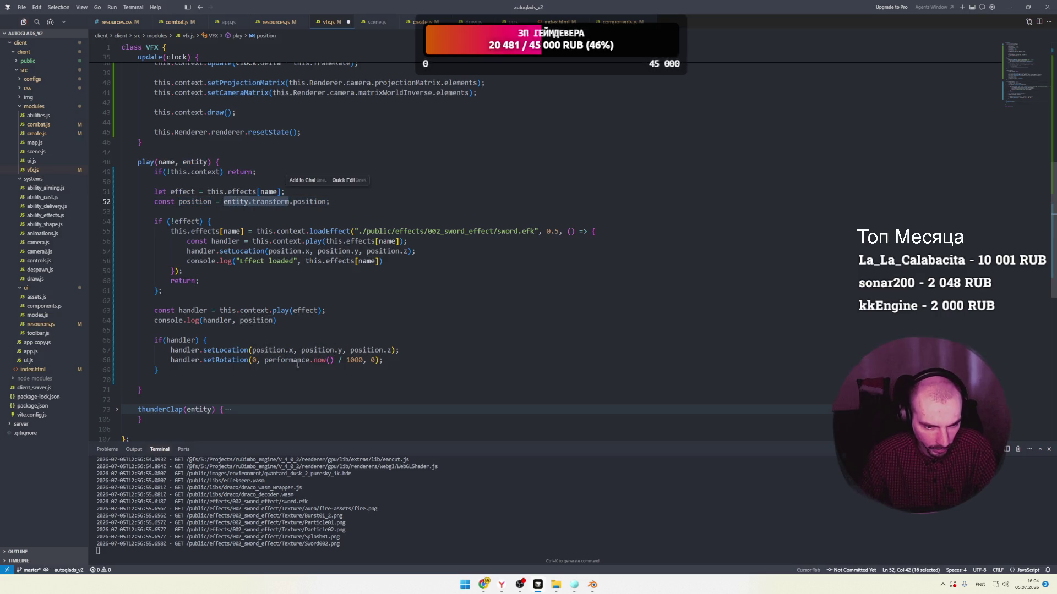
left_click_drag(264, 361, 337, 361)
key("ctrl+v")
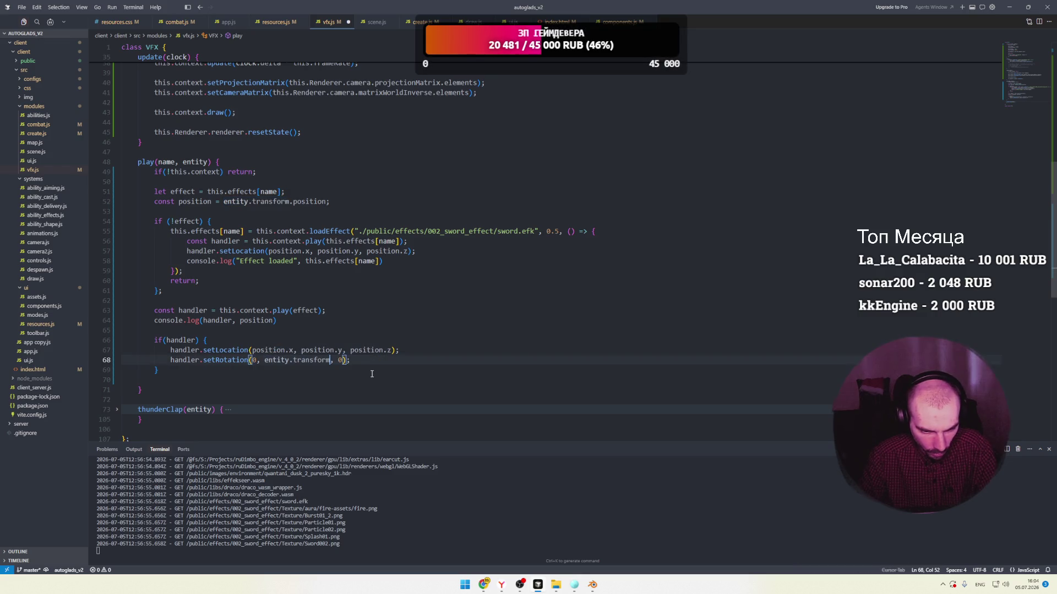
type(".rotation.y")
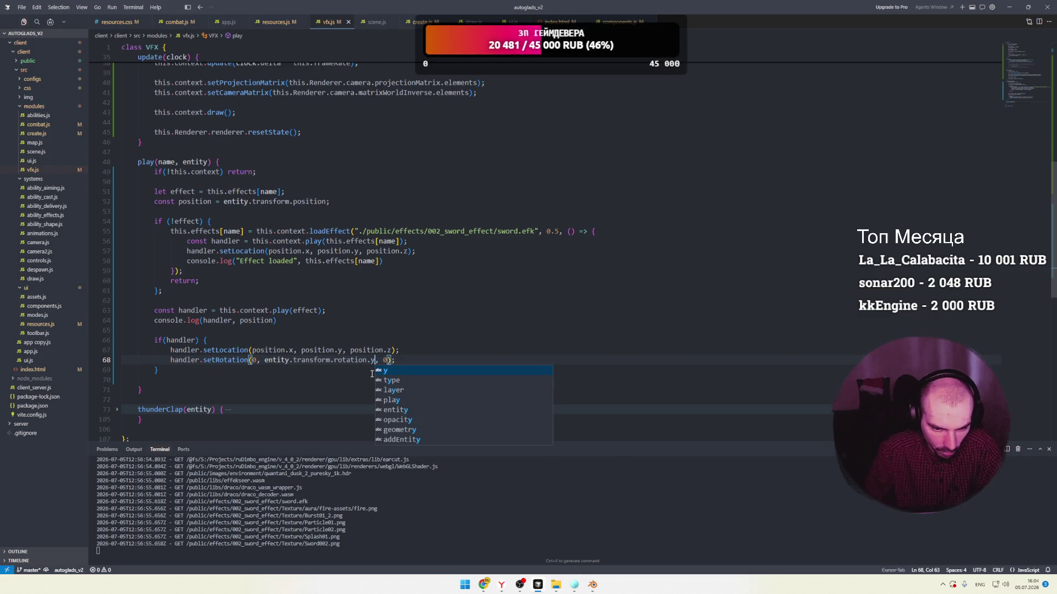
key("alt+Tab")
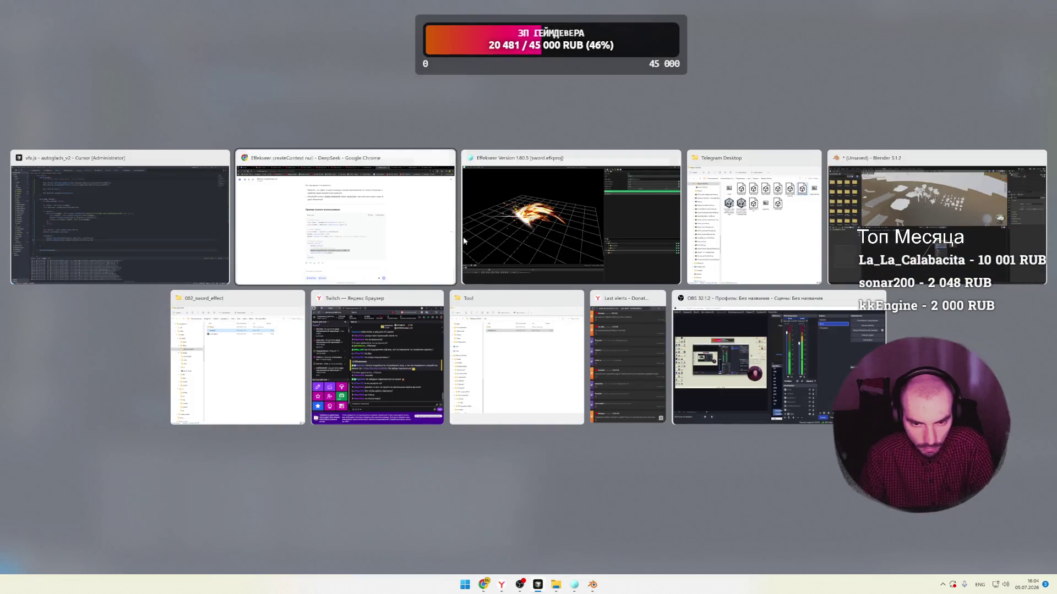
Check the running game tab in Chrome.
left_click(401, 230)
left_click(195, 10)
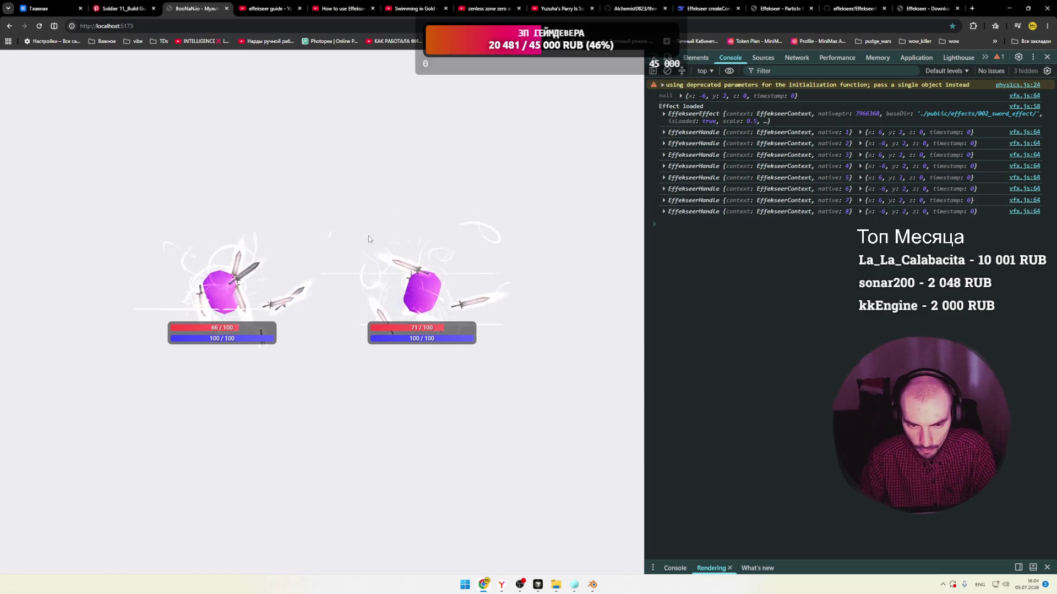
key("alt+Tab")
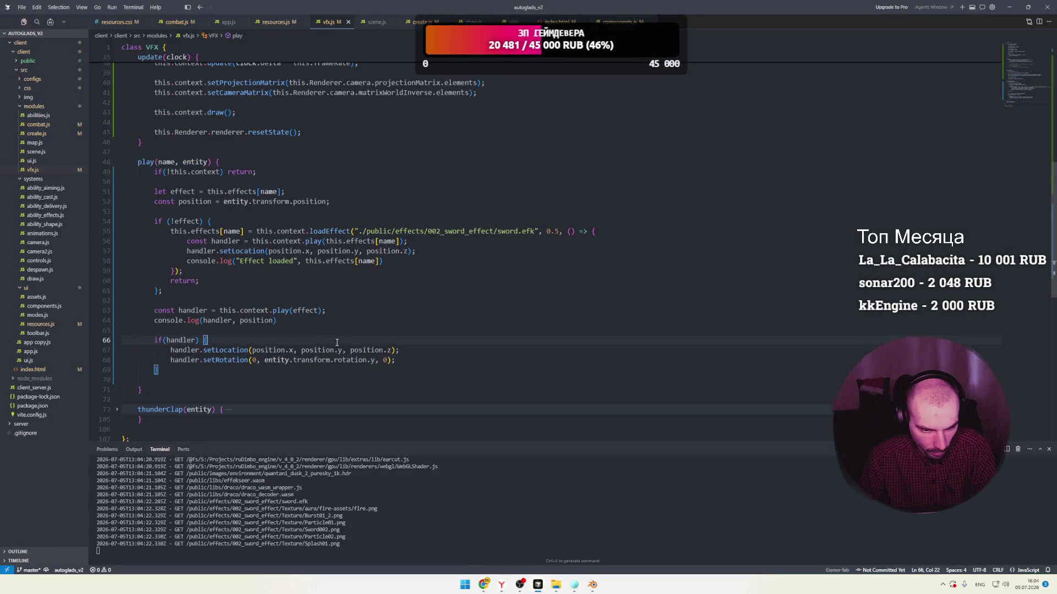
Add console.log(entity.transform.rotation) inside the if block, save, and return to the game.
key("Return")
type("console")
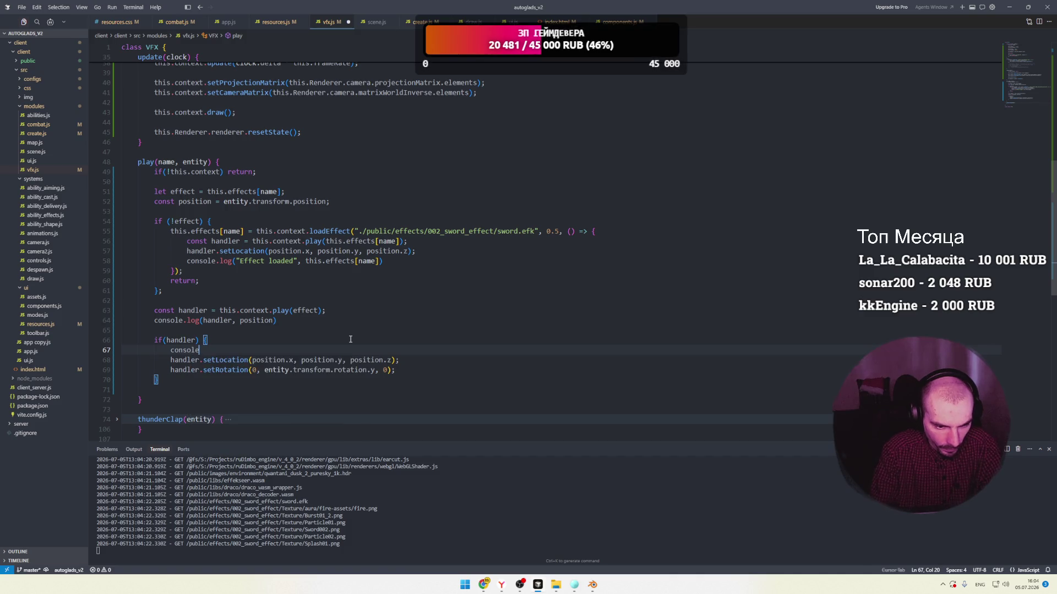
type(".log(")
left_click_drag(367, 371, 269, 373)
key("ctrl+c")
left_click(220, 351)
key("ctrl+v")
key("ctrl+s")
key("alt+Tab")
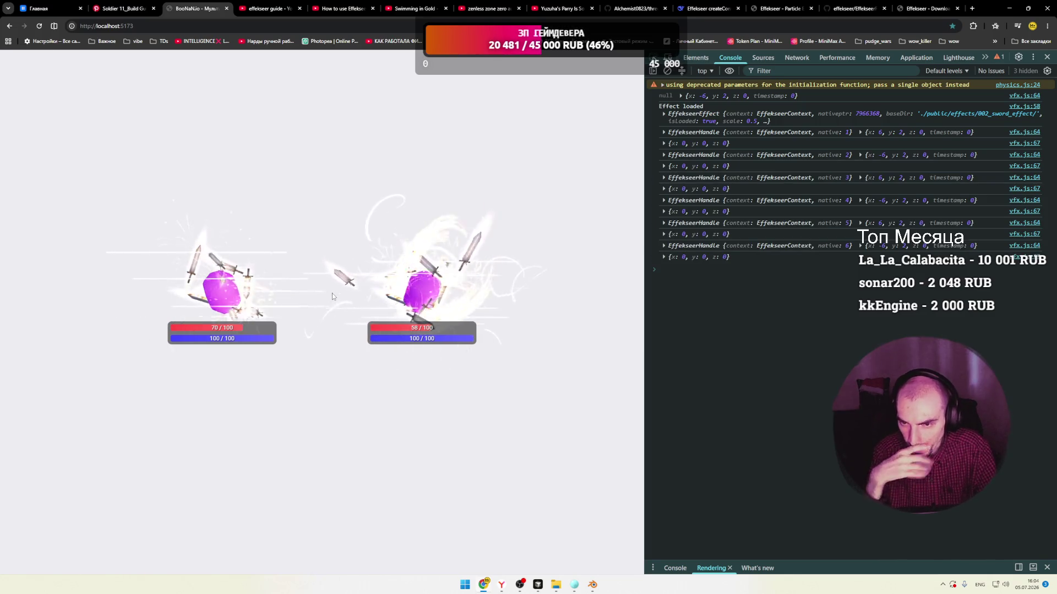
Swap setRotation's entity rotation argument for Math.PI and check the game.
key("alt+Tab")
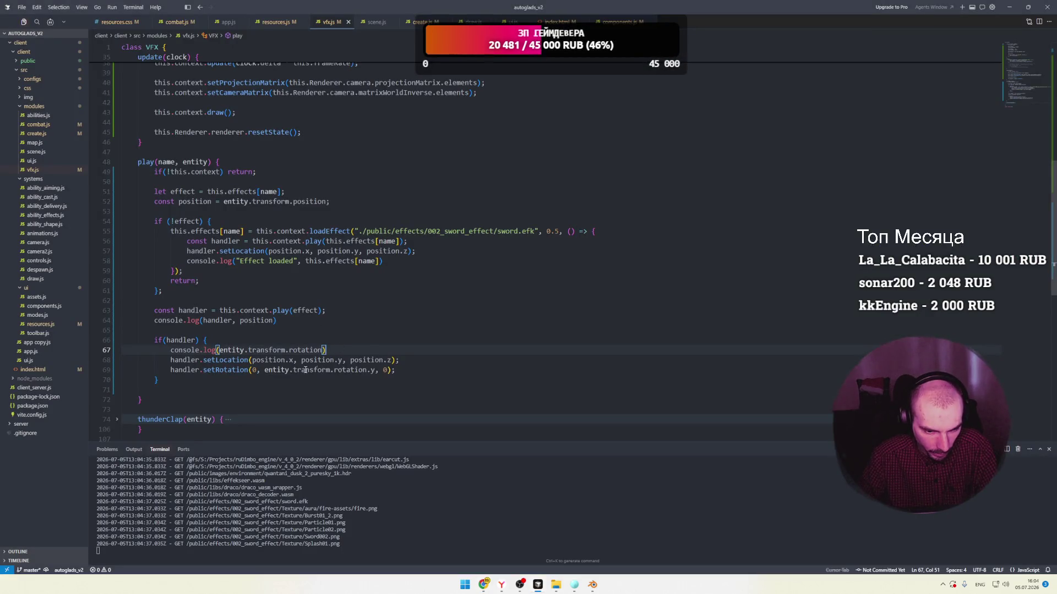
left_click_drag(265, 370, 360, 370)
type("Math.")
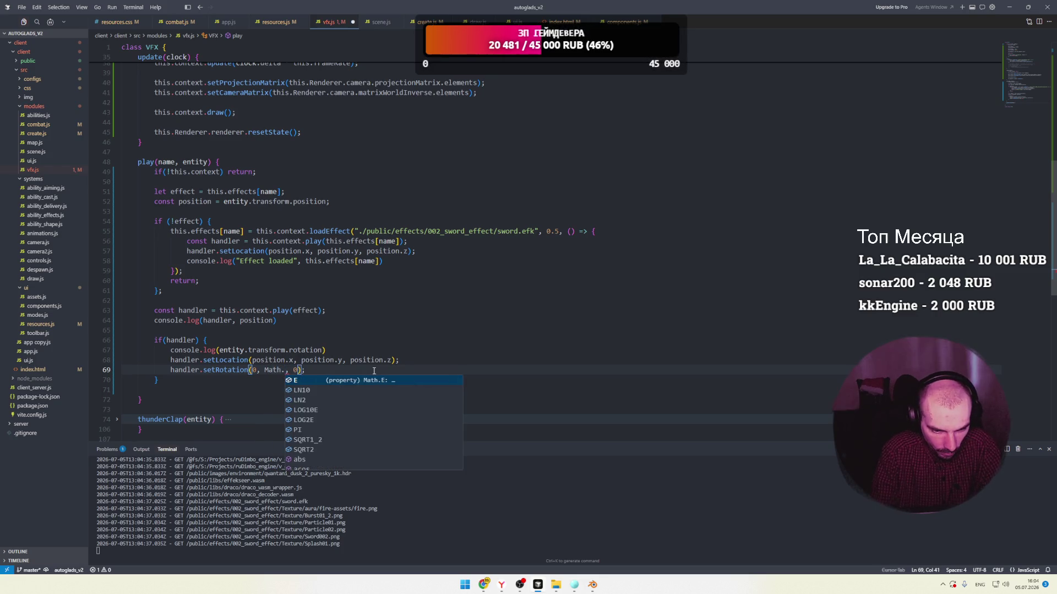
key("Down")
key("Down")
key("Down")
key("Return")
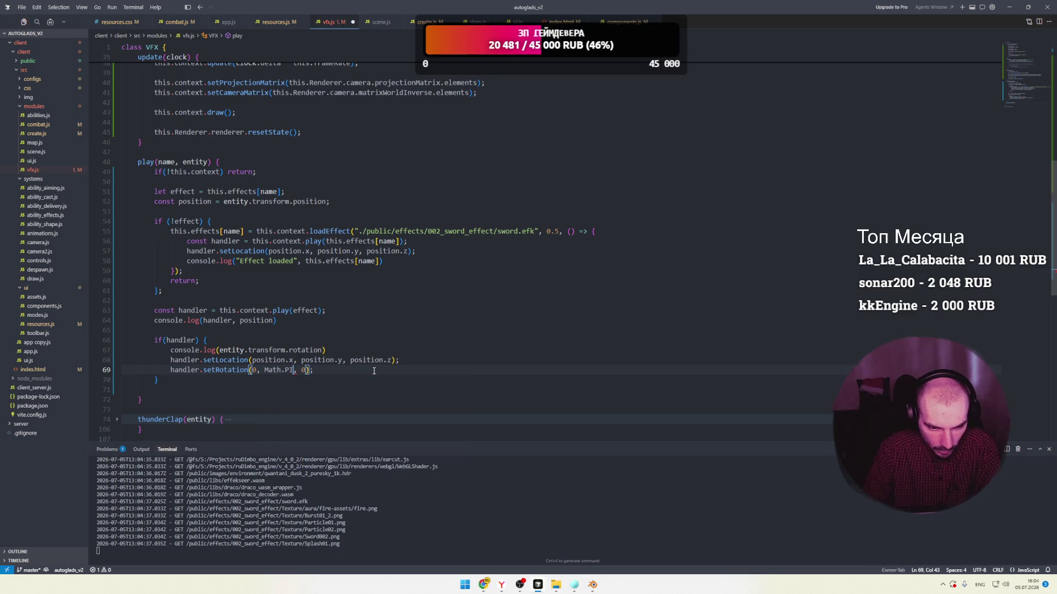
key("alt+Tab")
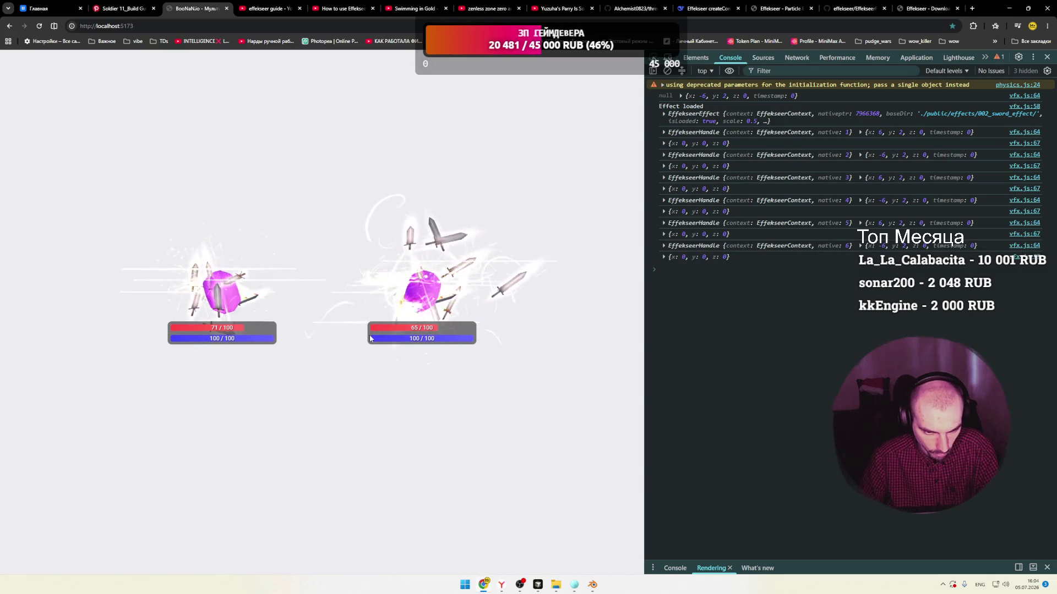
Reselect the logged rotation expression and Math.PI in vfx.js.
key("alt+Tab")
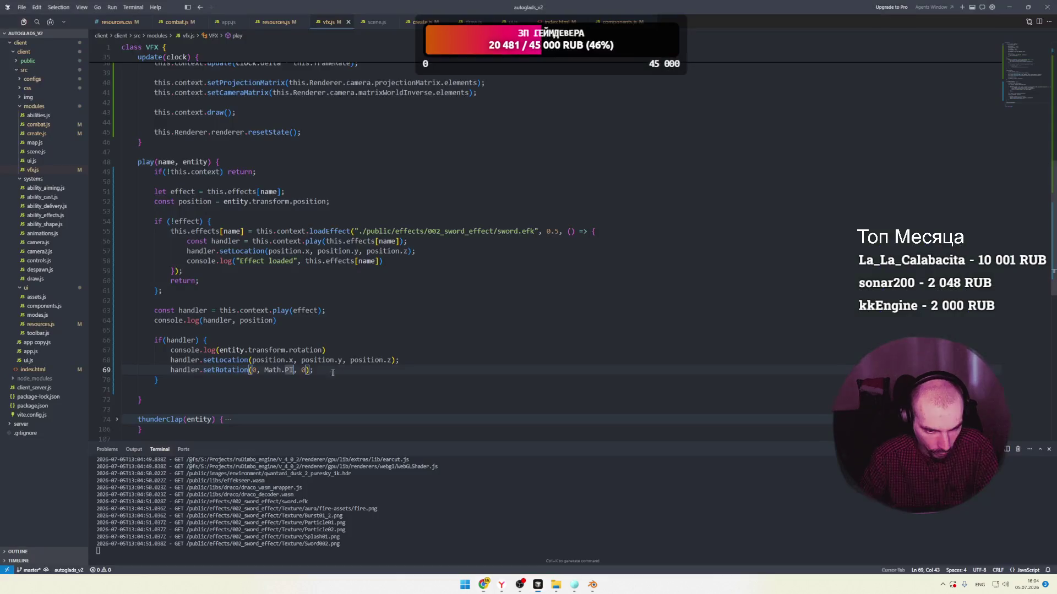
key("Left")
key("Left")
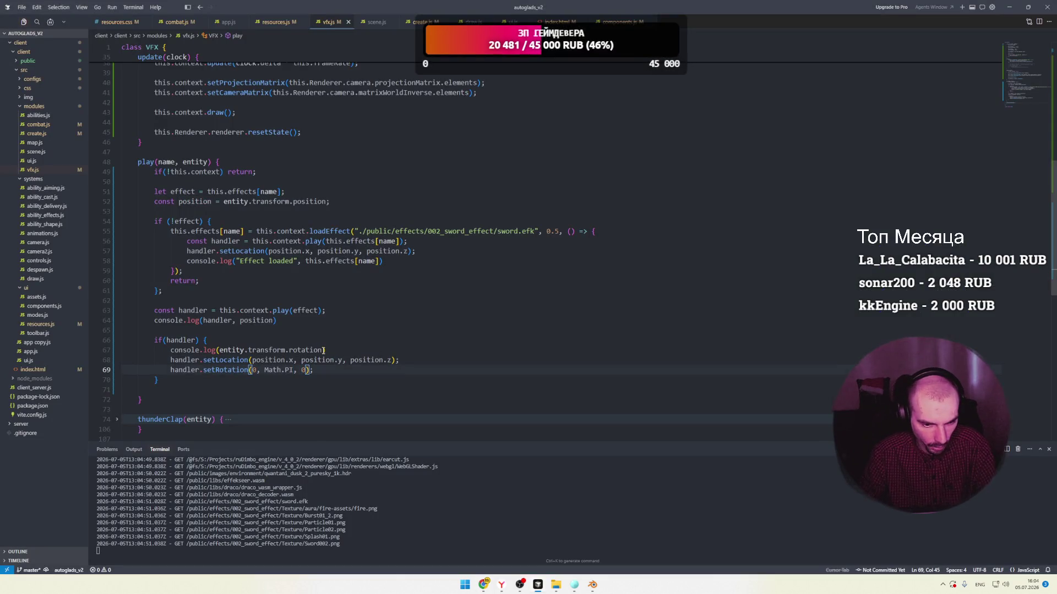
left_click_drag(324, 350, 222, 350)
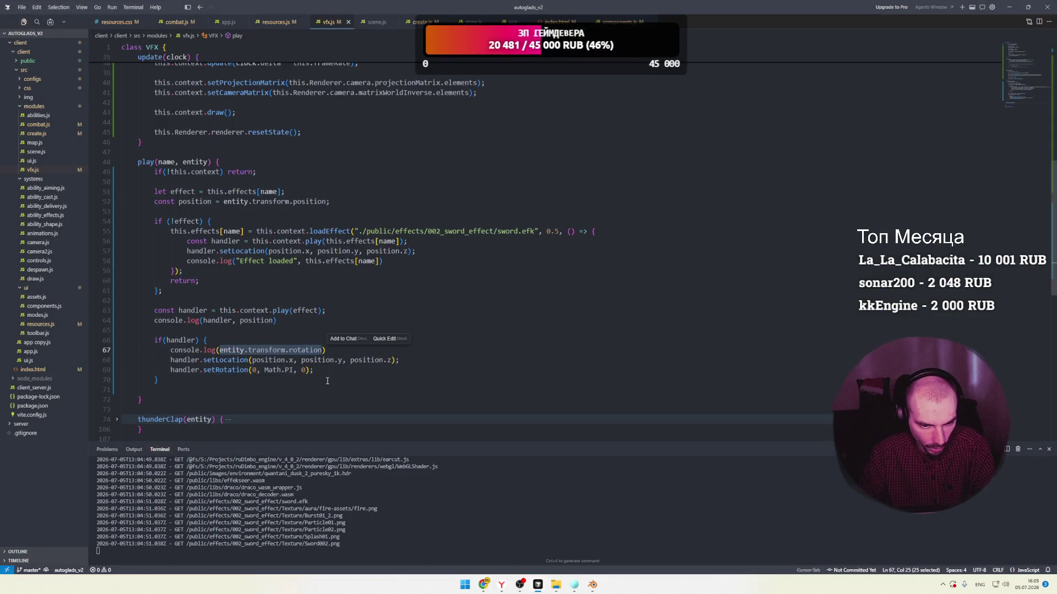
left_click_drag(295, 369, 263, 369)
Restore the entity rotation argument, delete the console.log line, and add ';' after the if block.
key("ctrl+v")
left_click_drag(326, 350, 167, 350)
key("BackSpace")
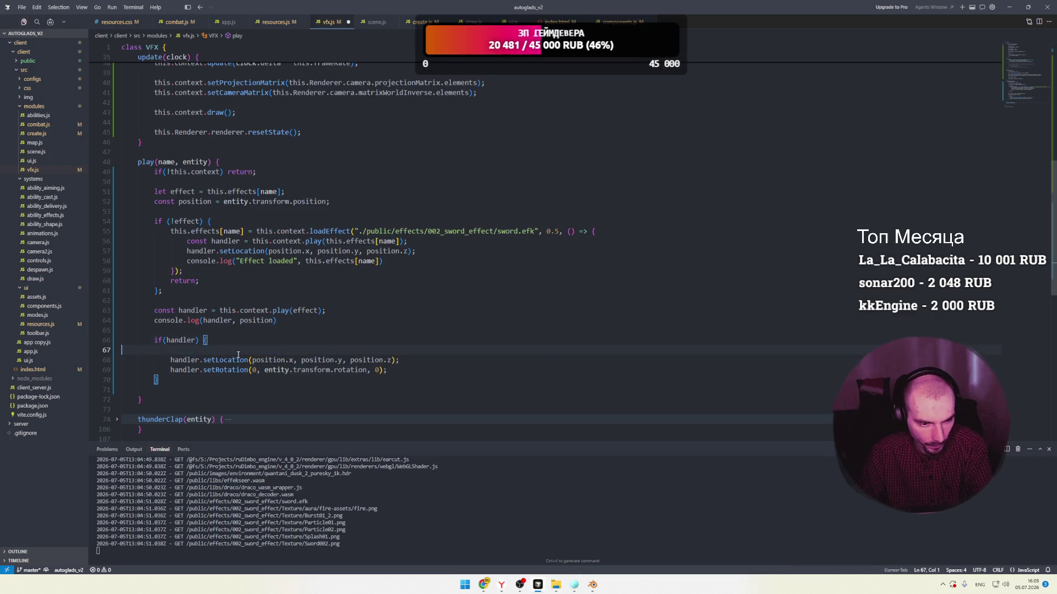
key("BackSpace")
left_click(183, 370)
type(";")
Review where the entity parameter is used in vfx.js.
left_click(257, 336)
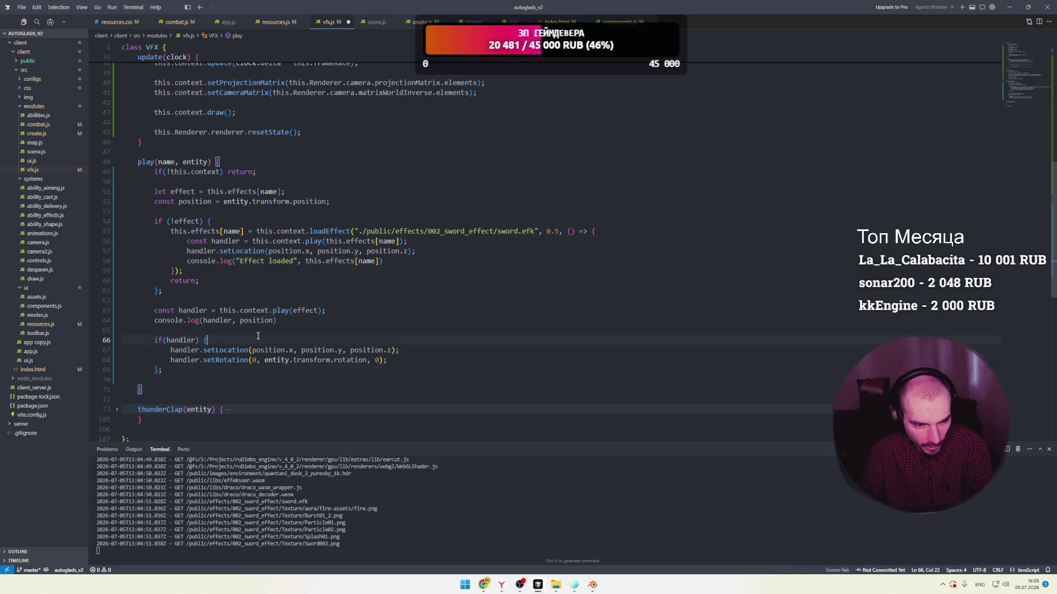
left_click(233, 335)
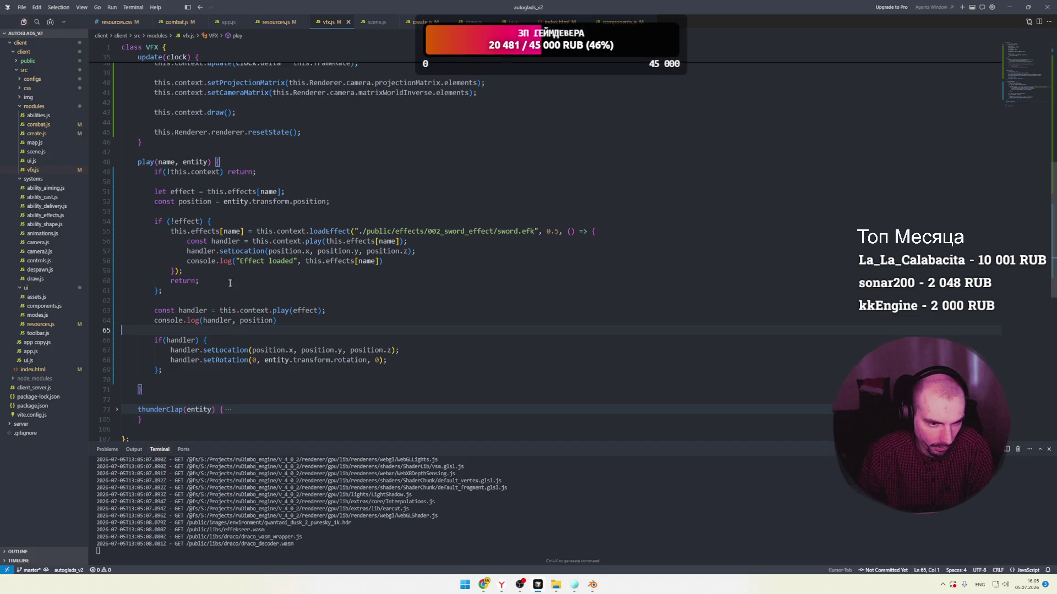
left_click(198, 163)
left_click(214, 208)
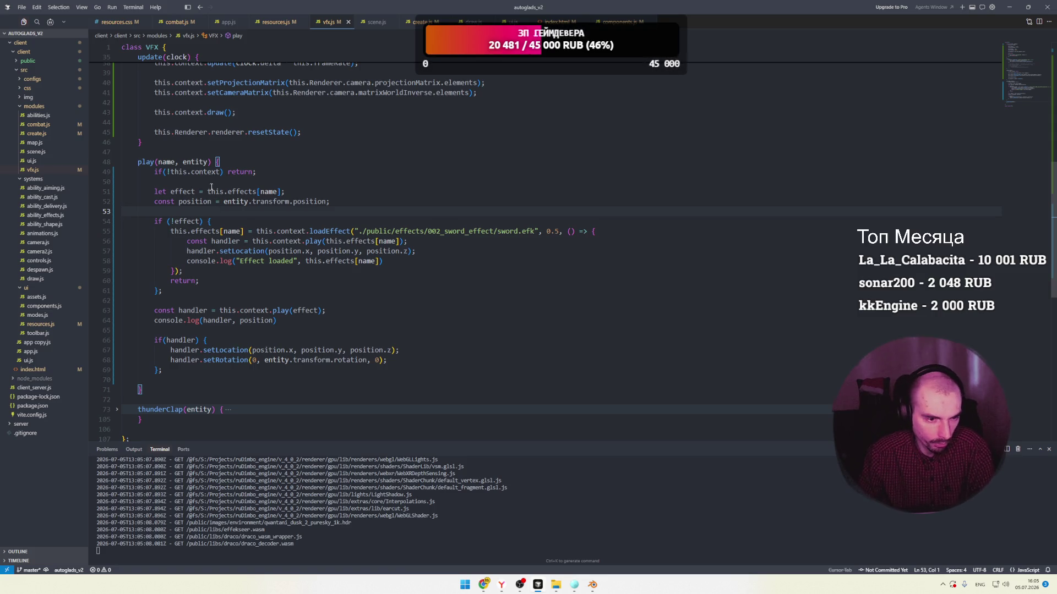
double_click(195, 162)
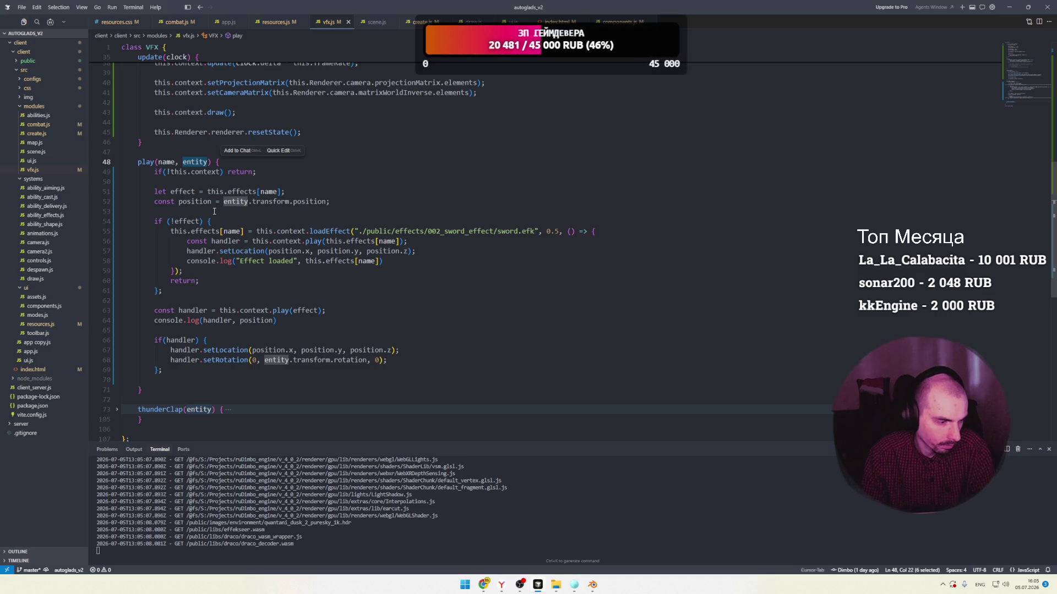
left_click(400, 360)
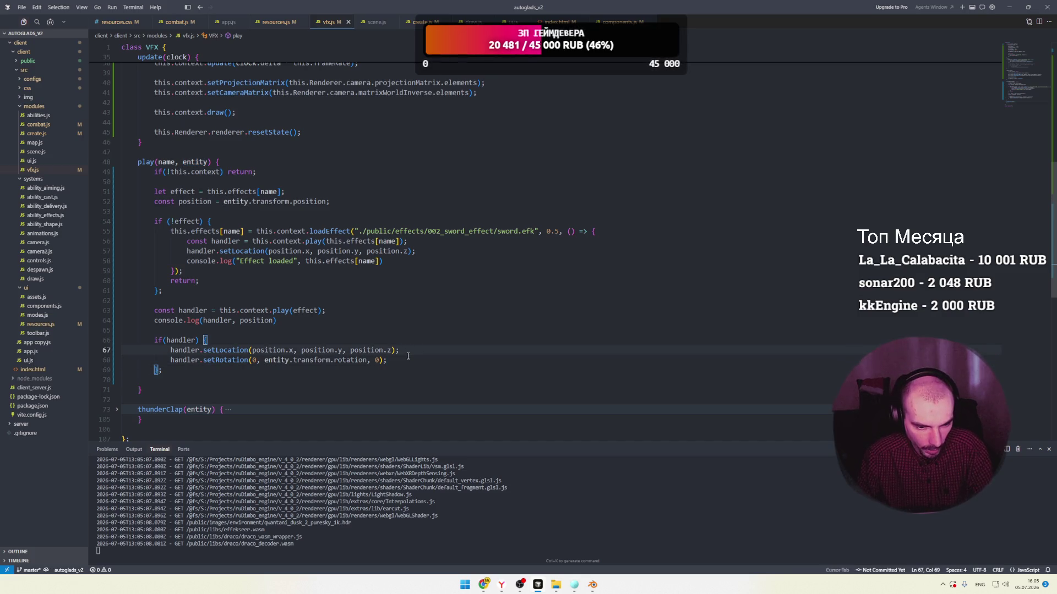
key("super+Tab")
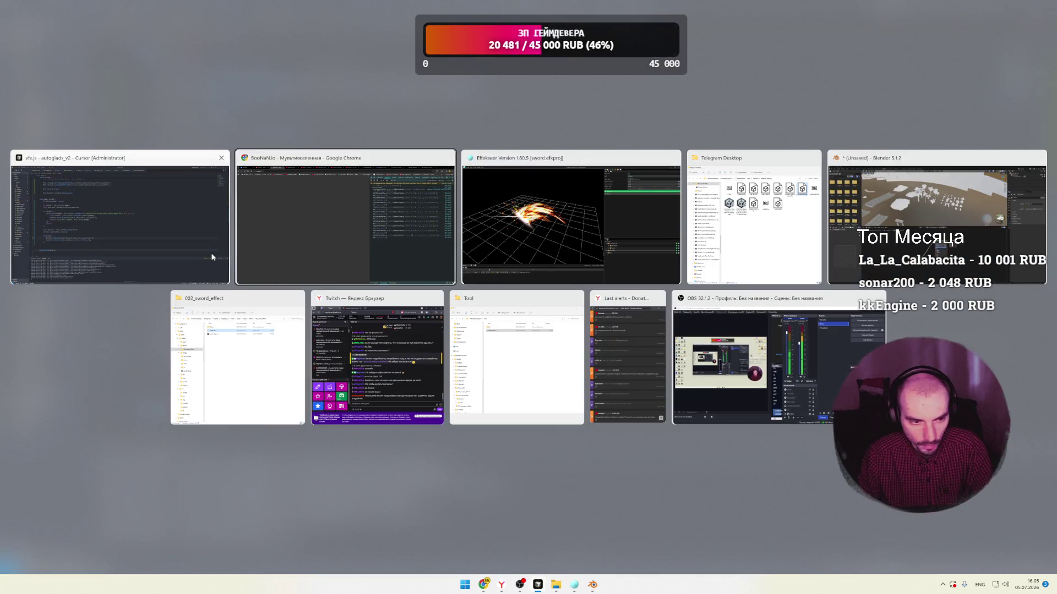
left_click(217, 255)
Set setRotation's first angle to Math.PI.
double_click(254, 361)
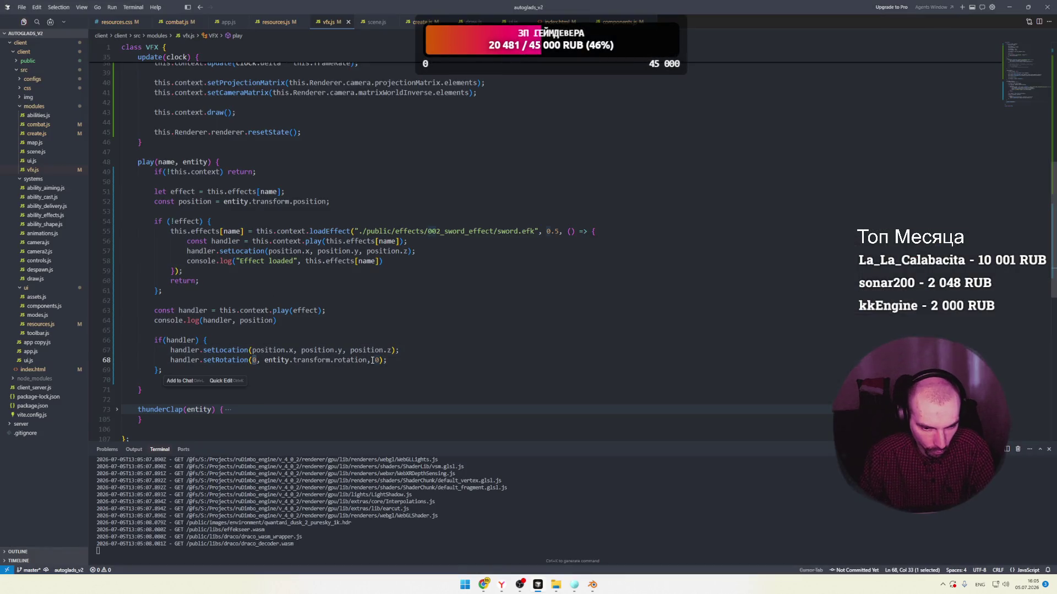
type("Math.")
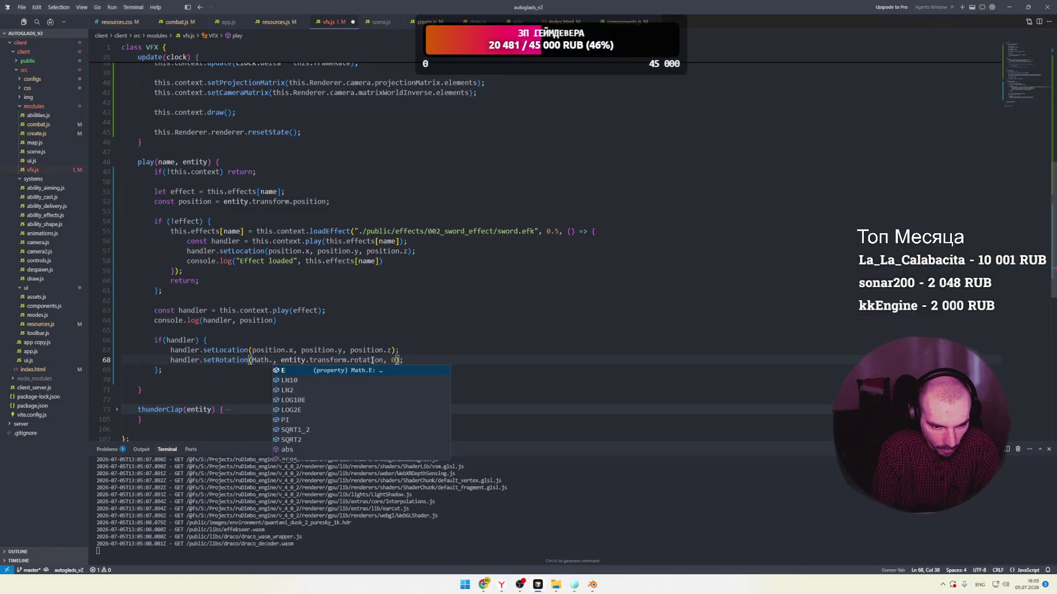
key("Down")
key("Down")
key("Down")
key("Return")
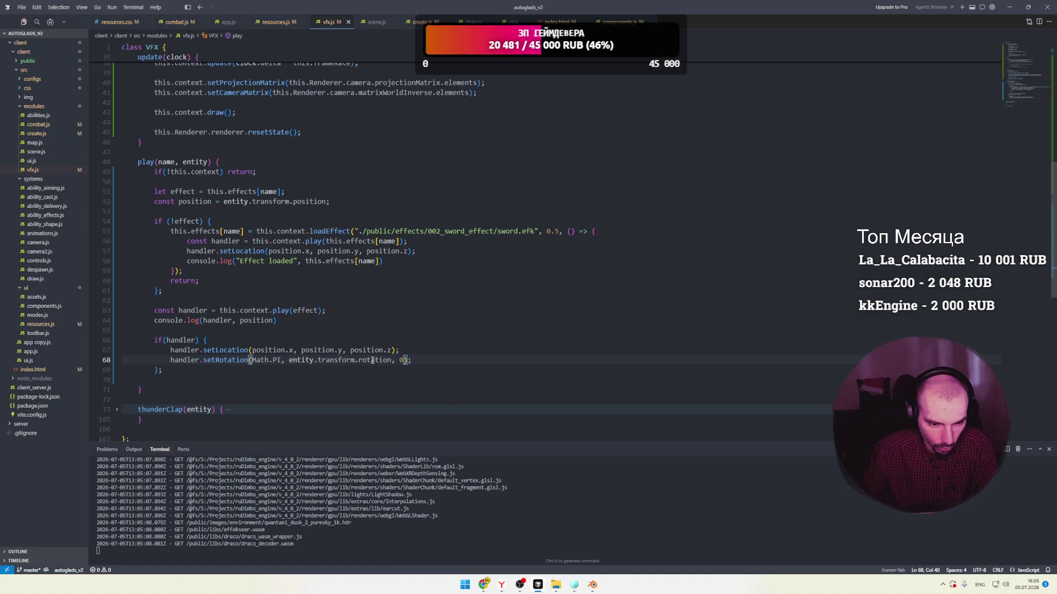
key("alt+Tab")
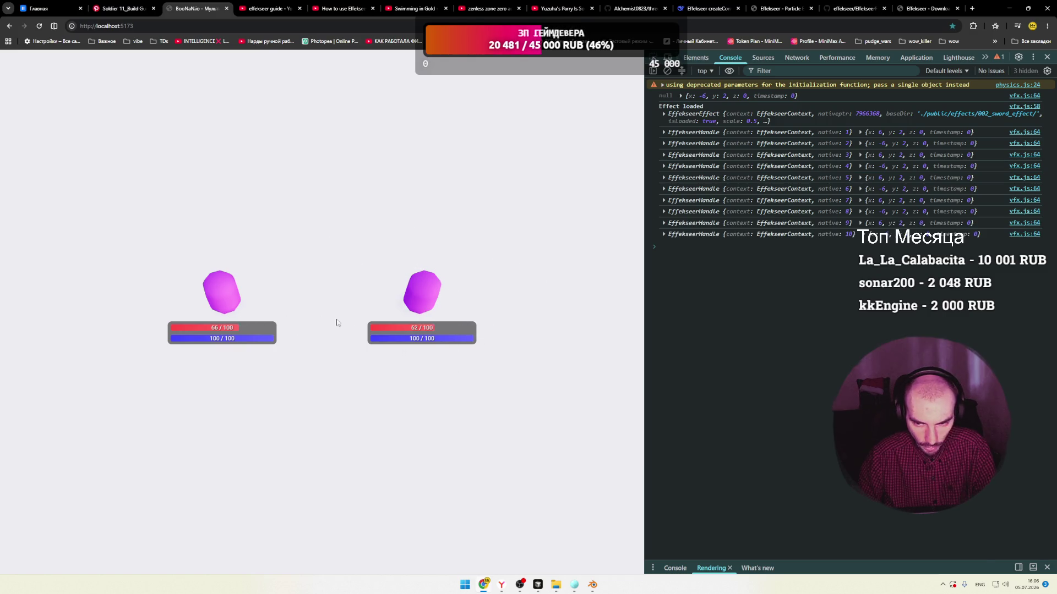
Reload the game in Chrome to test the current rotation.
key("alt+Tab")
left_click_drag(290, 363, 391, 361)
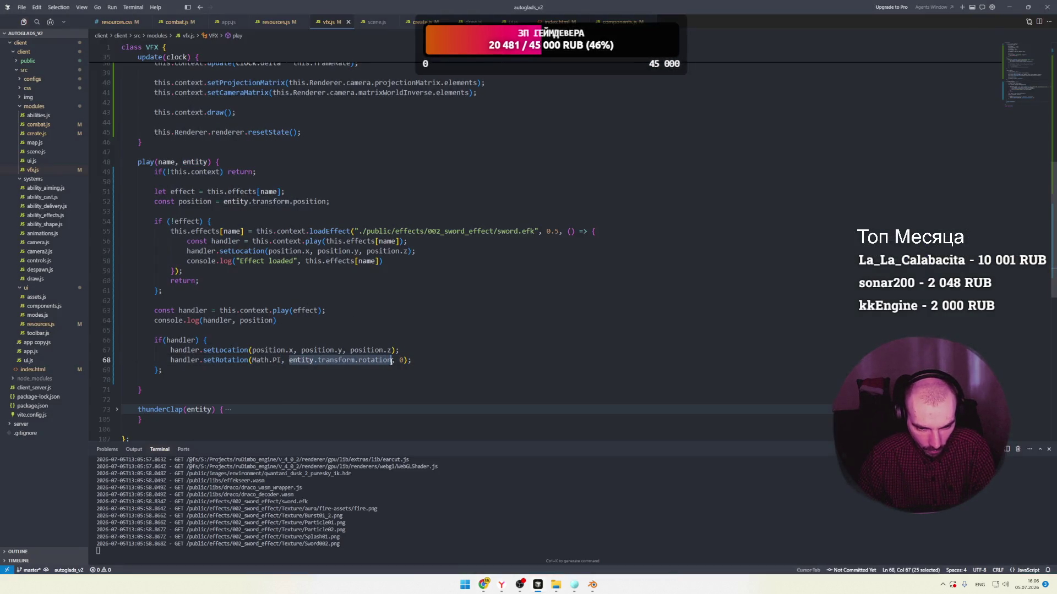
key("alt+Tab")
key("F5")
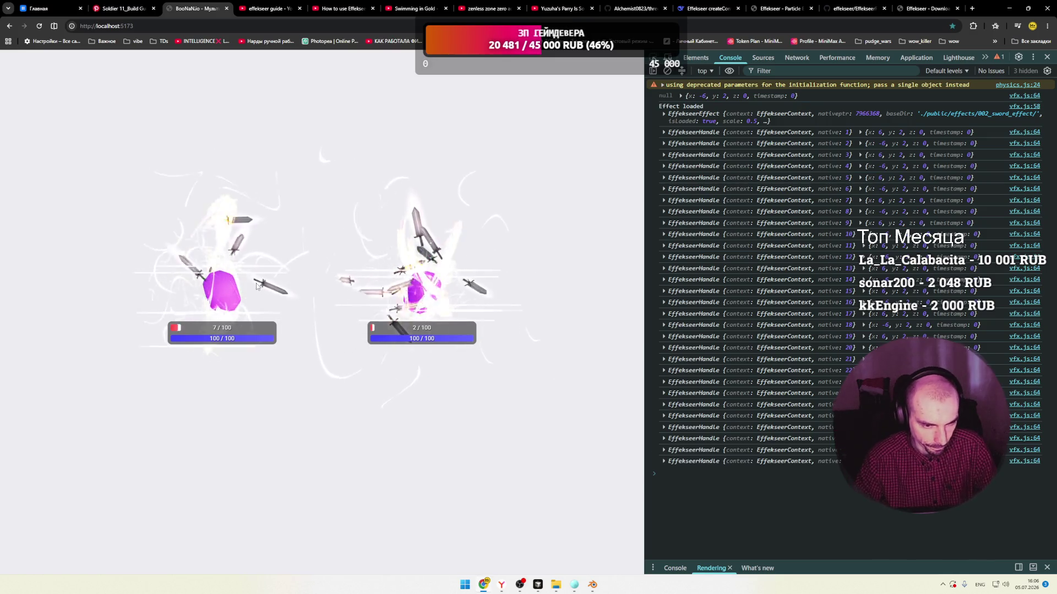
Set the first rotation angle to 0, save, and view the game.
key("alt+Tab")
double_click(273, 360)
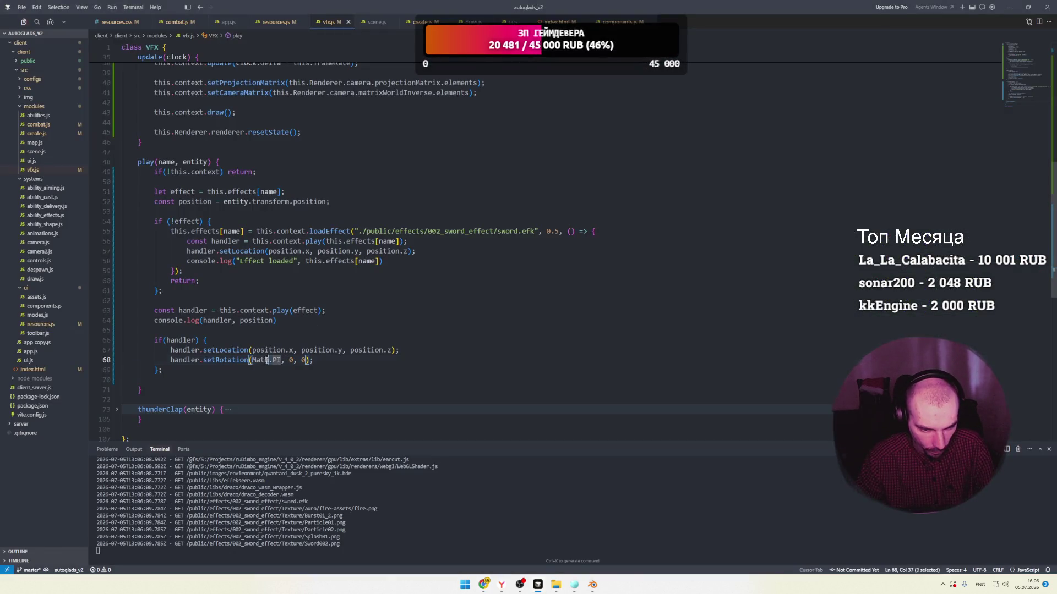
type("0")
key("ctrl+s")
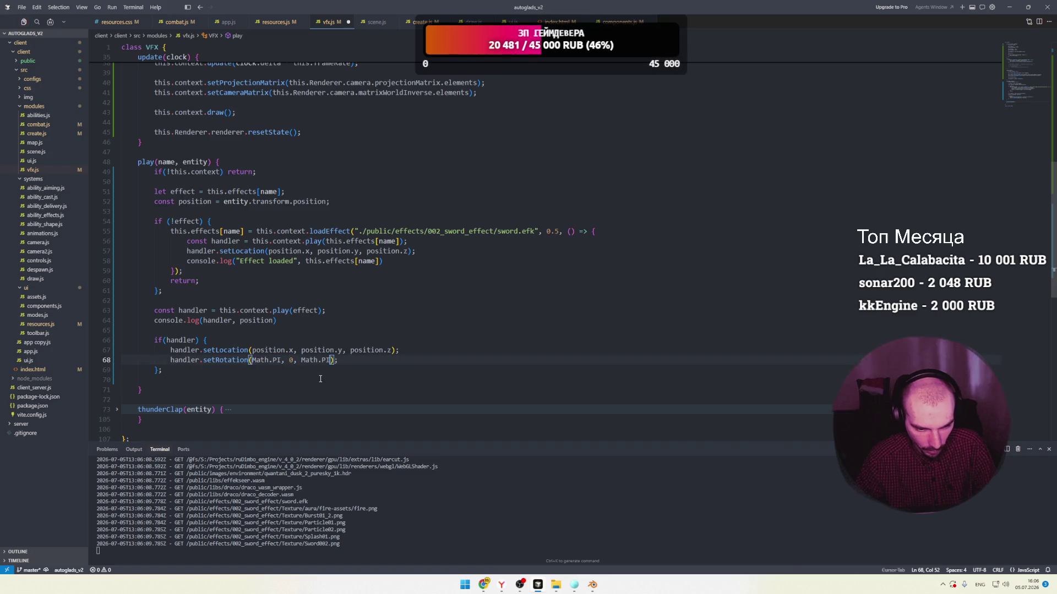
key("alt+Tab")
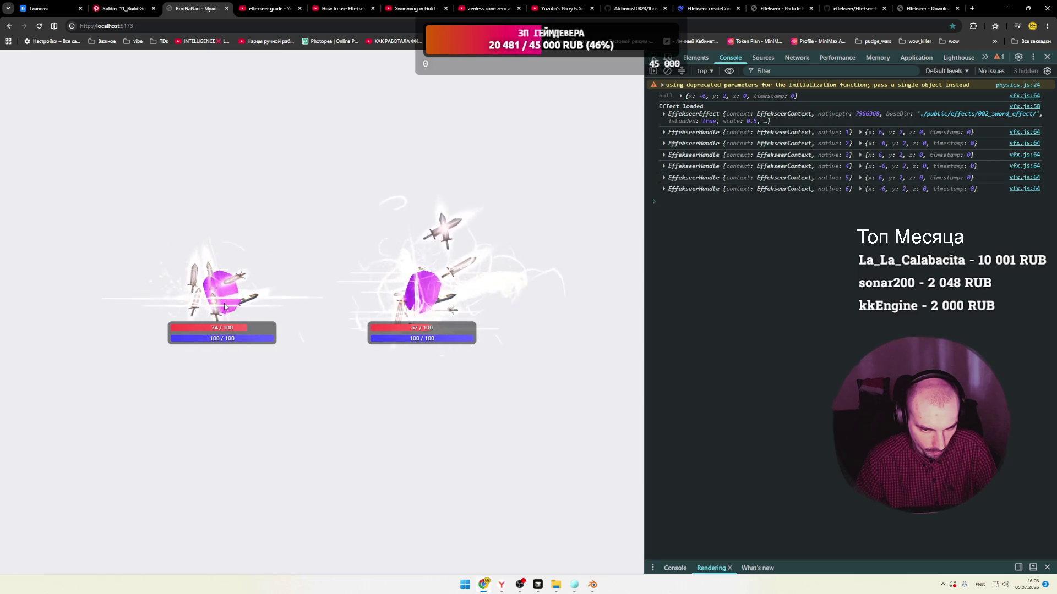
Insert Math.random() * before the third angle's Math.PI.
key("alt+Tab")
left_click_drag(330, 360, 302, 361)
key("Left")
type("Mth")
key("Tab")
type(".random()")
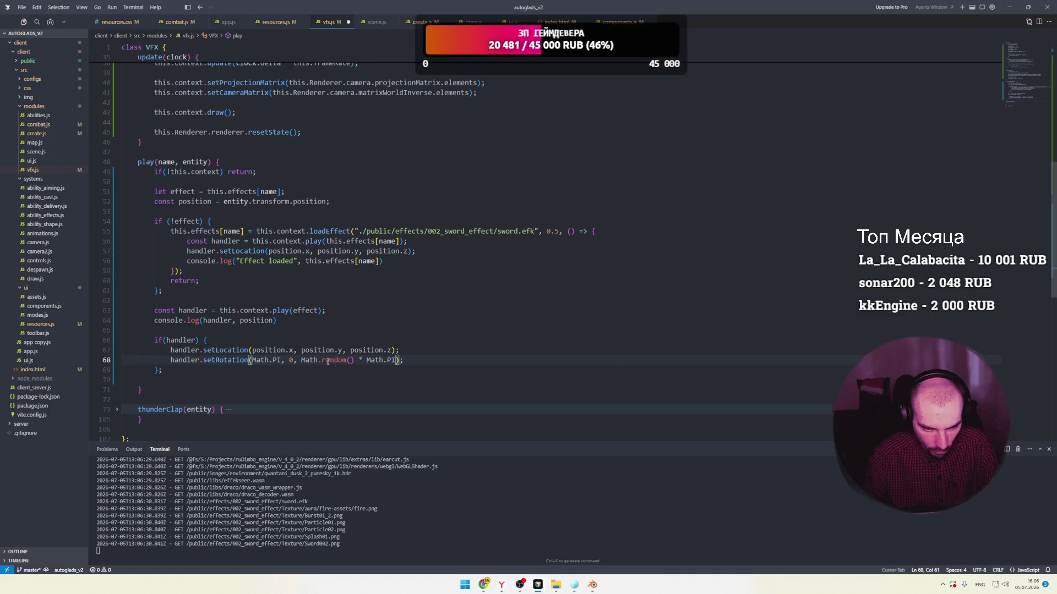
left_click_drag(302, 360, 359, 360)
Paste Math.random() * before the first Math.PI, save, and test the random rotation in the game.
key("ctrl+c")
left_click(252, 360)
key("ctrl+v")
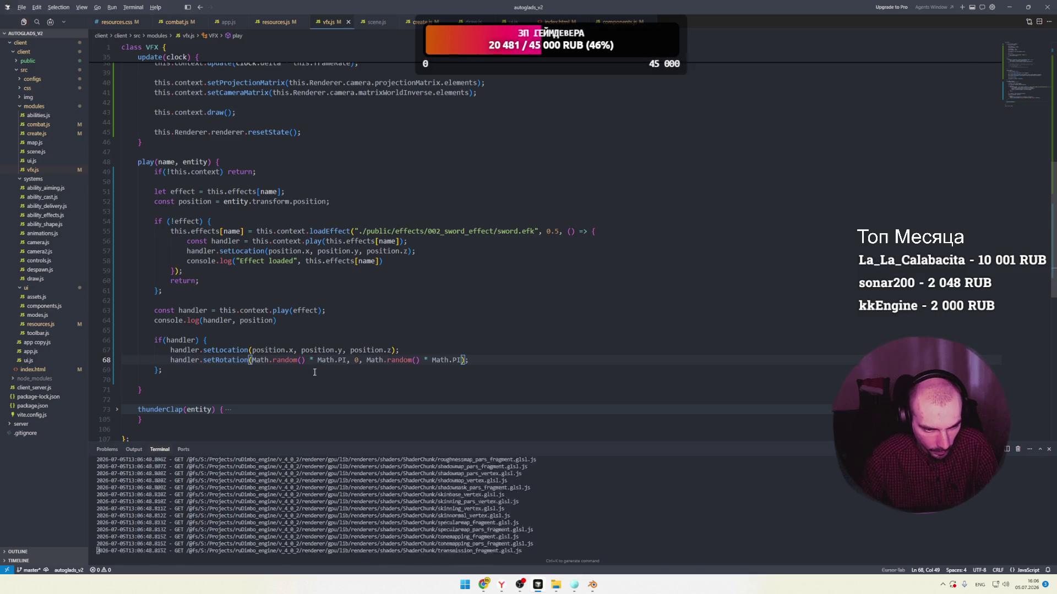
key("alt+Tab")
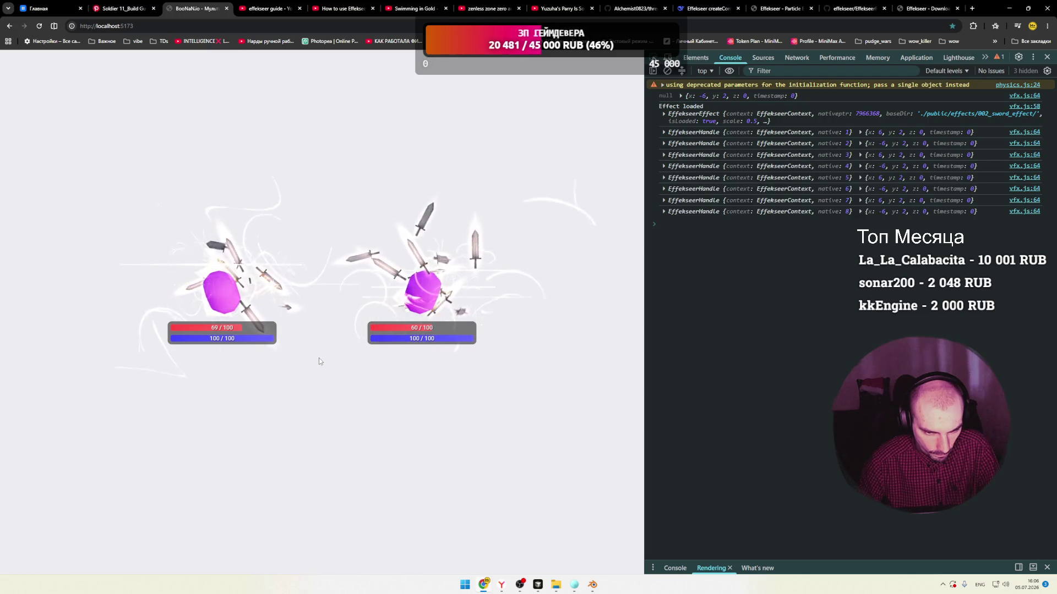
key("alt+Tab")
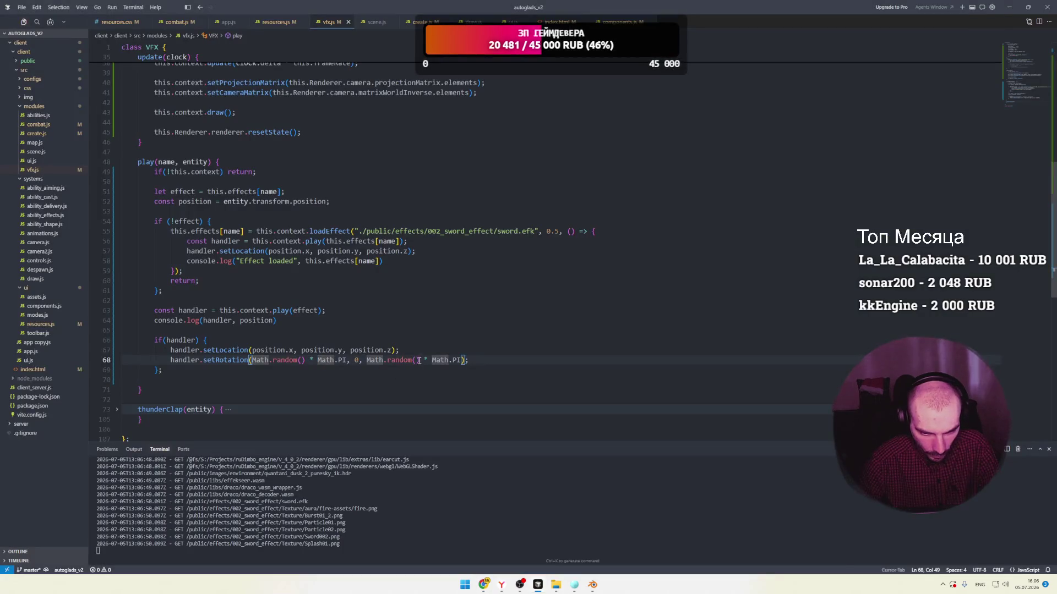
key("alt+Tab")
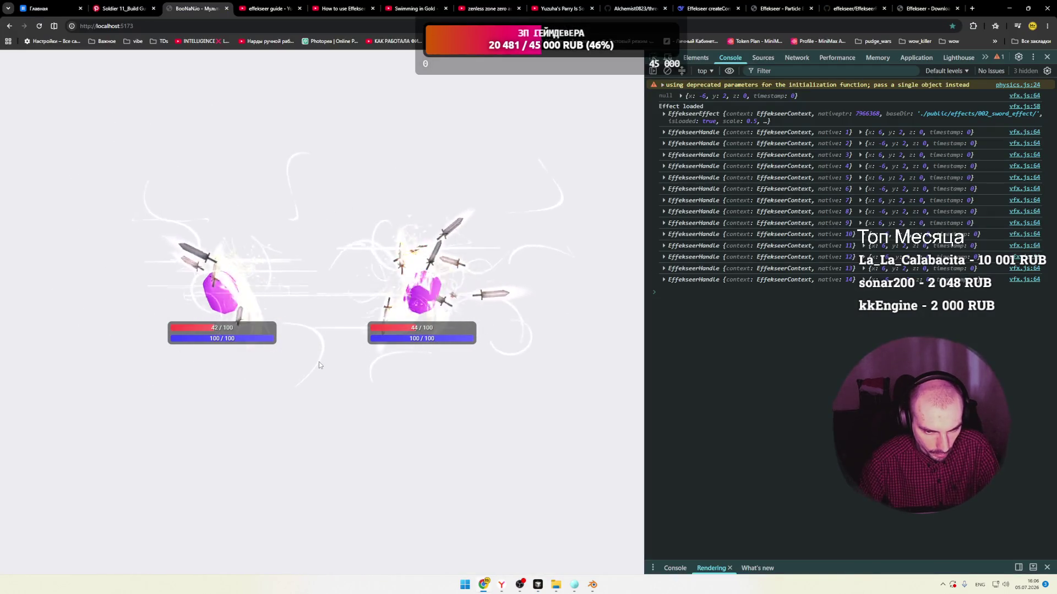
Change the last angle to Math.PI*2, save, and recheck the sword effects.
key("alt+Tab")
key("shift+Right")
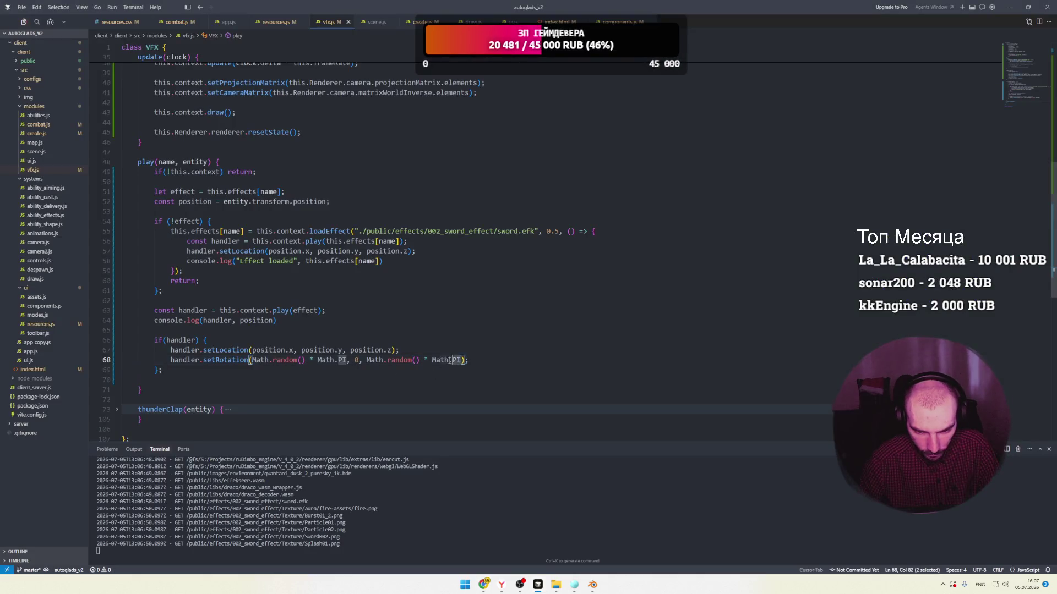
left_click(459, 360)
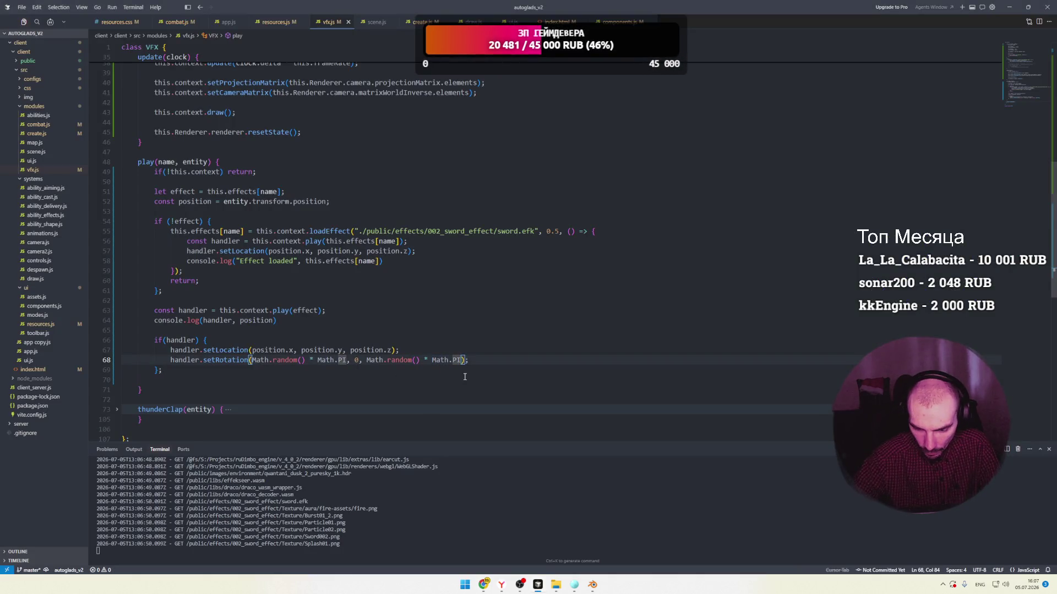
type("*2")
key("shift+Left")
key("shift+Left")
key("shift+Left")
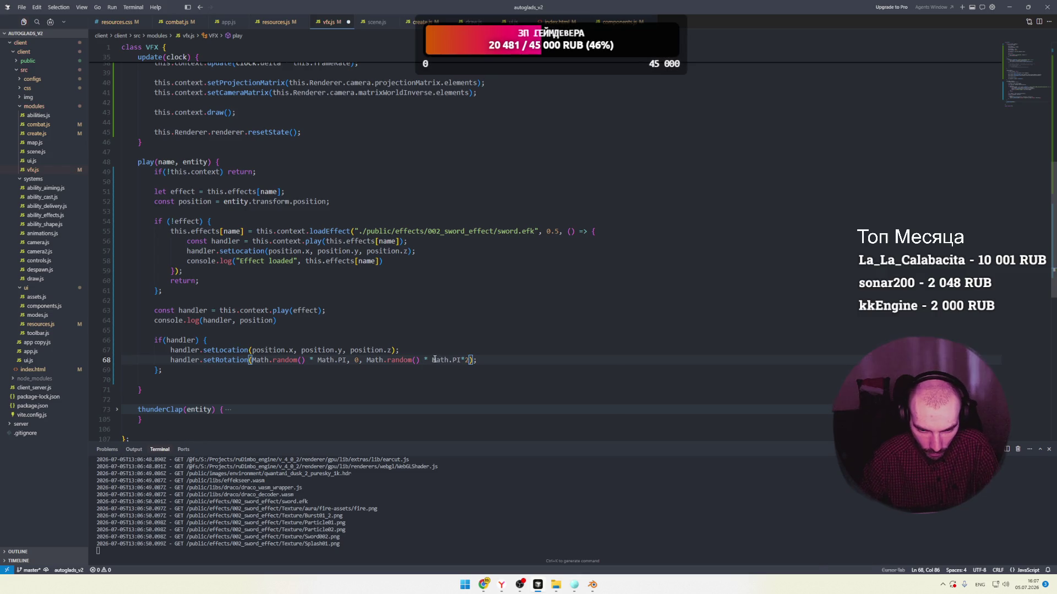
left_click(346, 360)
key("shift+Left")
key("shift+Left")
key("shift+Left")
key("ctrl+v")
key("ctrl+s")
key("alt+Tab")
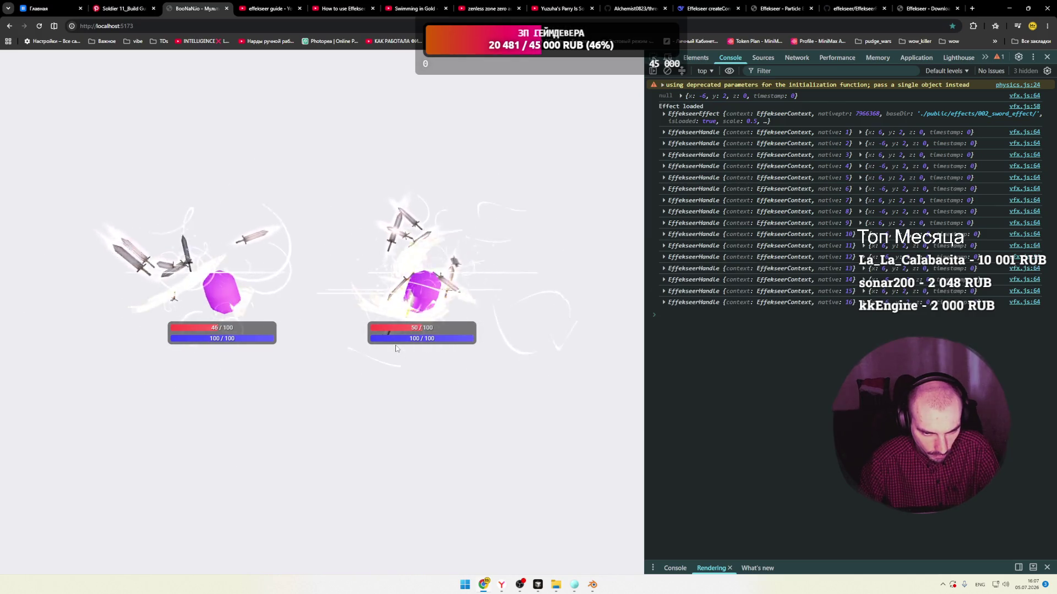
left_click(575, 586)
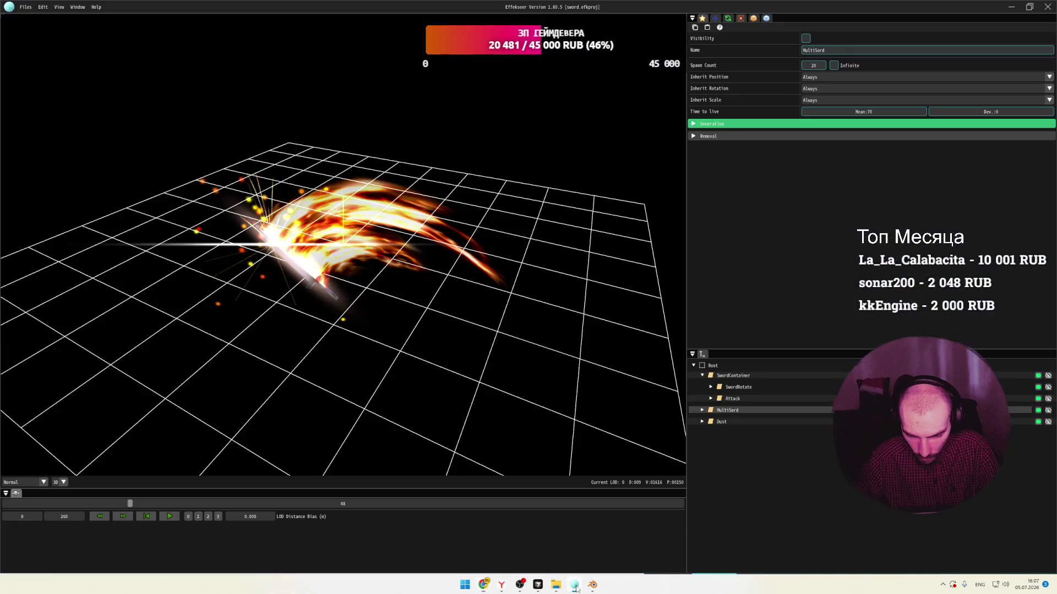
Delete the MultiSord node and scrub the preview to a later frame.
right_click(722, 411)
left_click(749, 434)
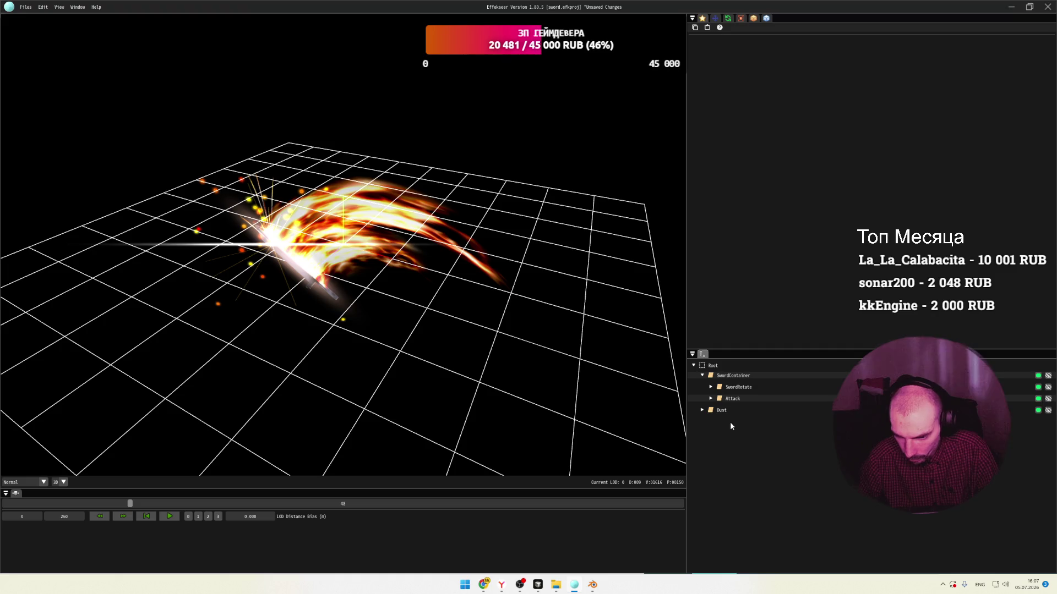
mouse_move(131, 504)
left_mouse_down()
mouse_move(493, 496)
mouse_move(3, 484)
left_mouse_up()
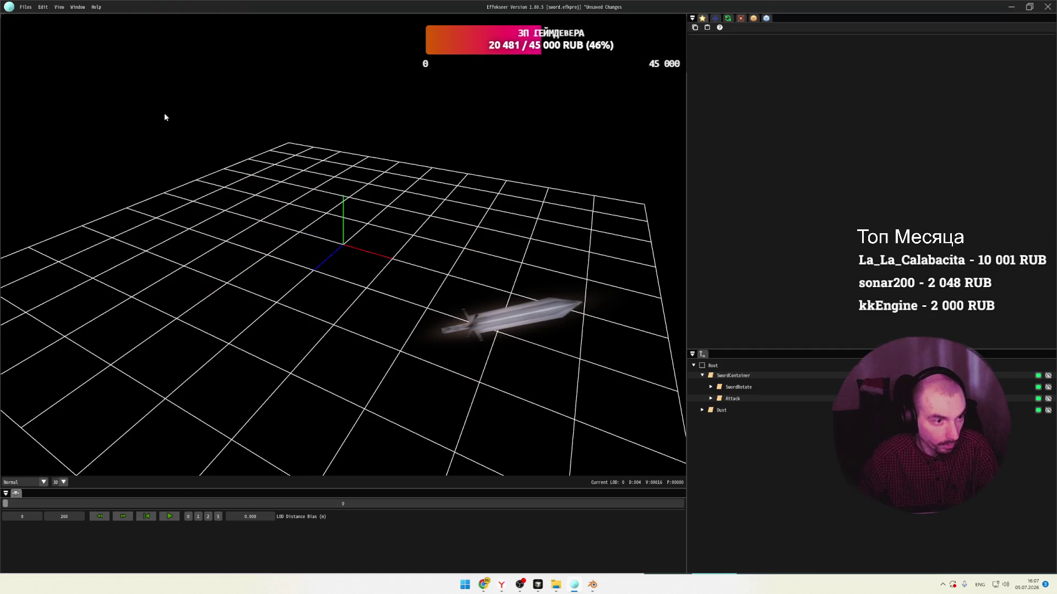
Re-export the effect over sword.efk with a new magnification value.
left_click(26, 9)
mouse_move(61, 71)
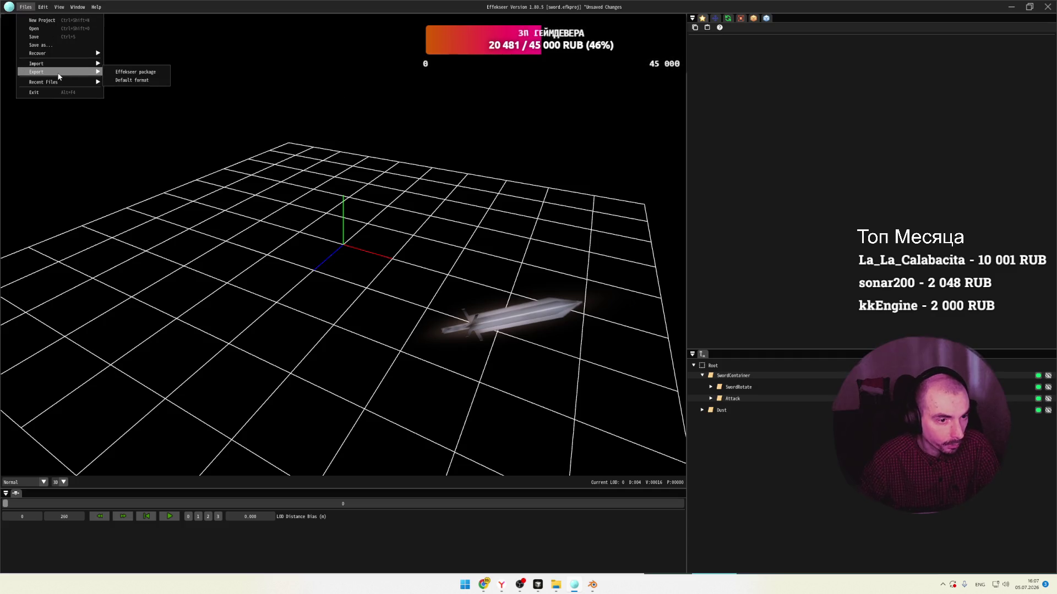
left_click(139, 80)
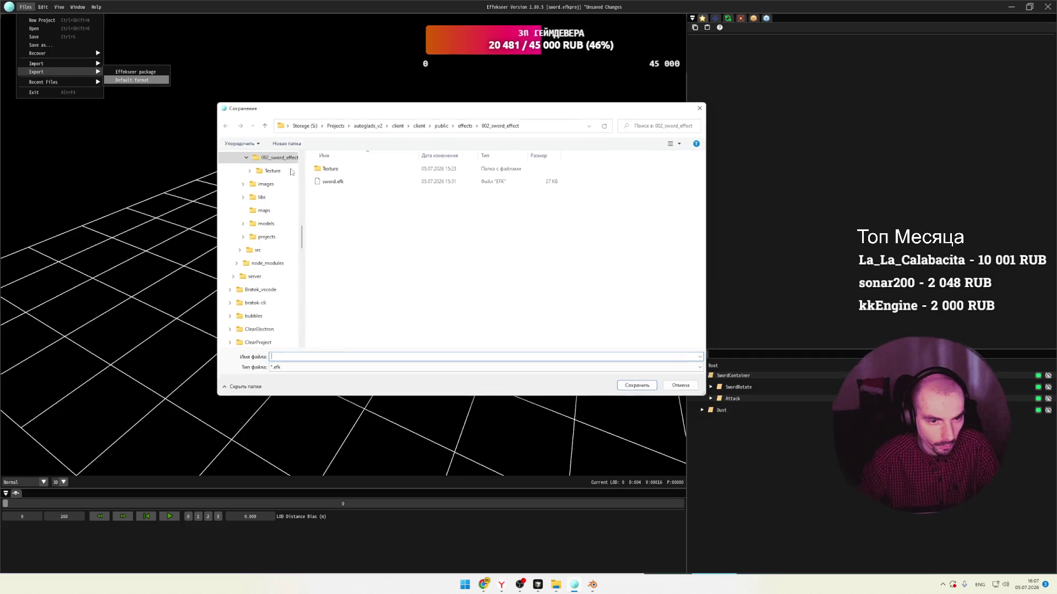
left_click(348, 186)
left_click(629, 387)
left_click(544, 289)
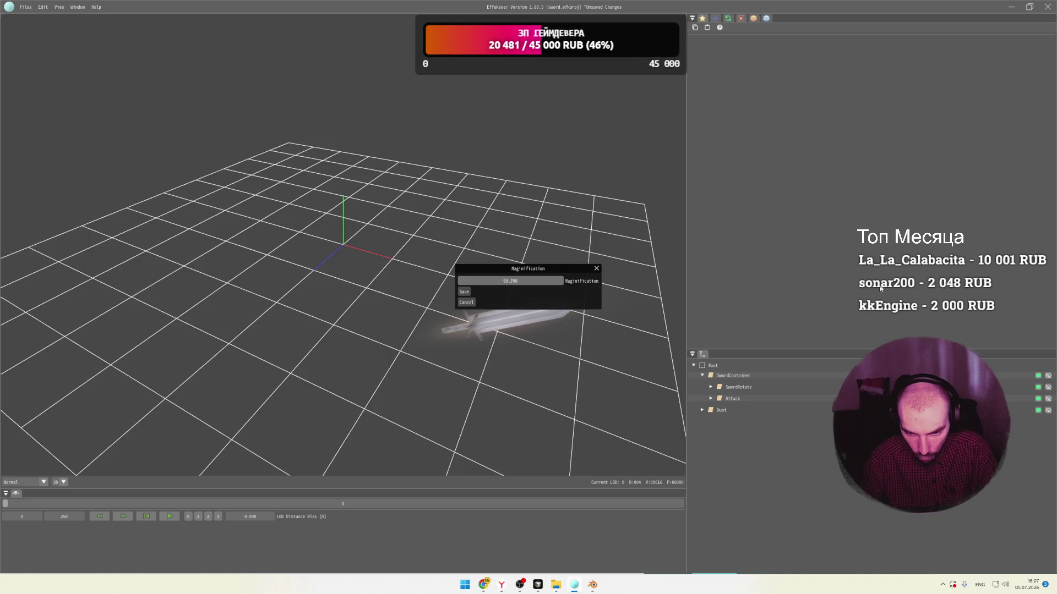
double_click(513, 281)
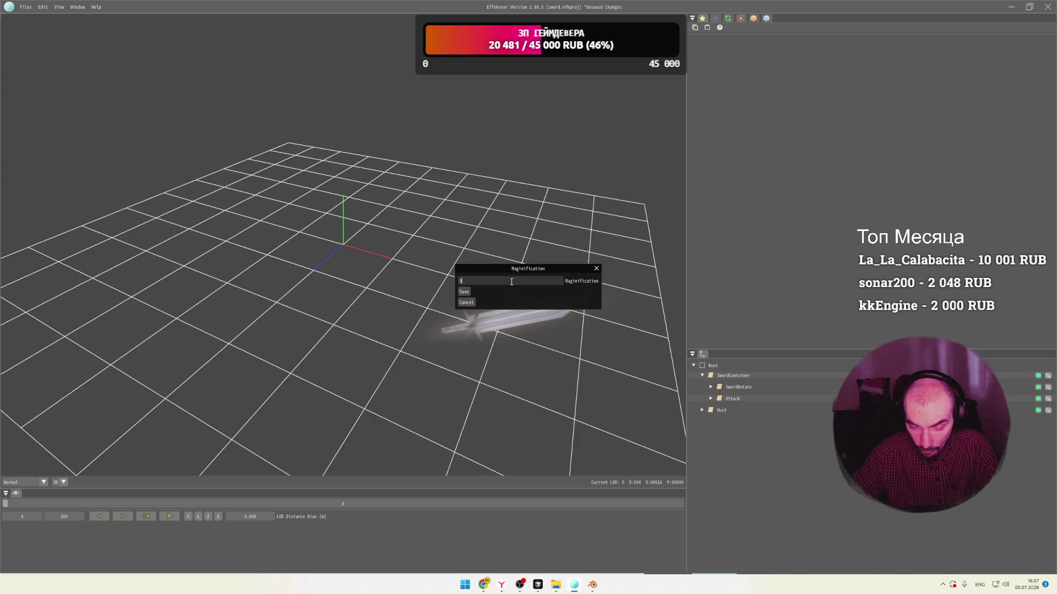
left_click(463, 292)
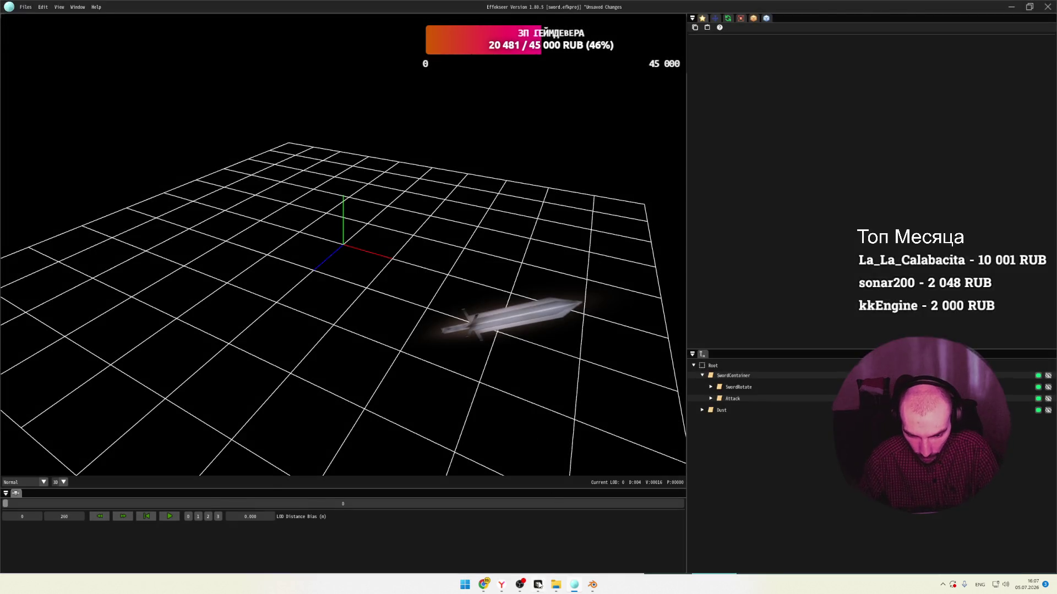
left_click(538, 584)
left_click(486, 585)
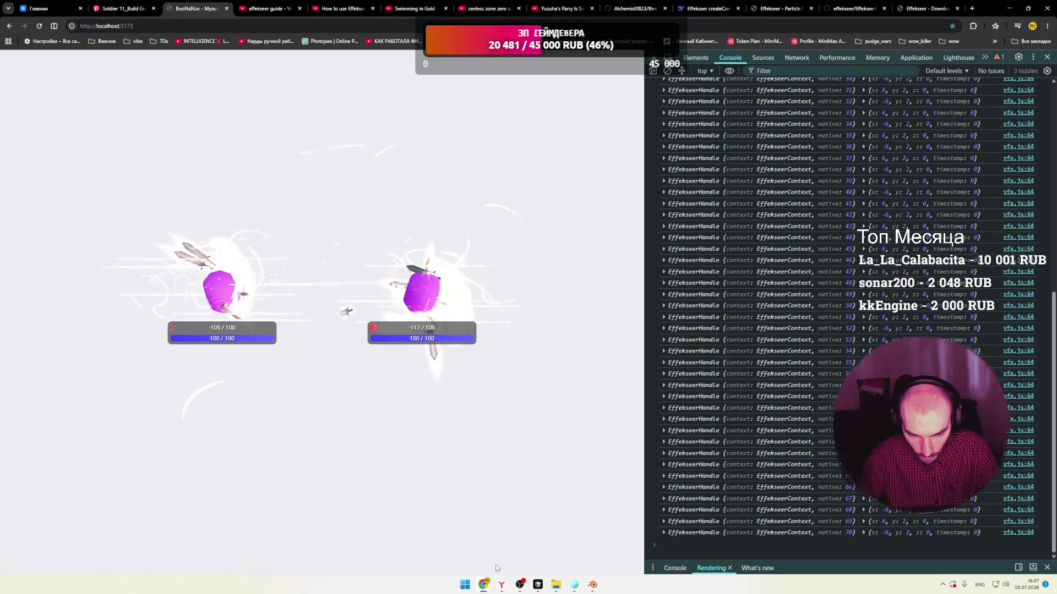
Reload the game and change loadEffect's scale from 0.5 to 0.1 in vfx.js.
key("F5")
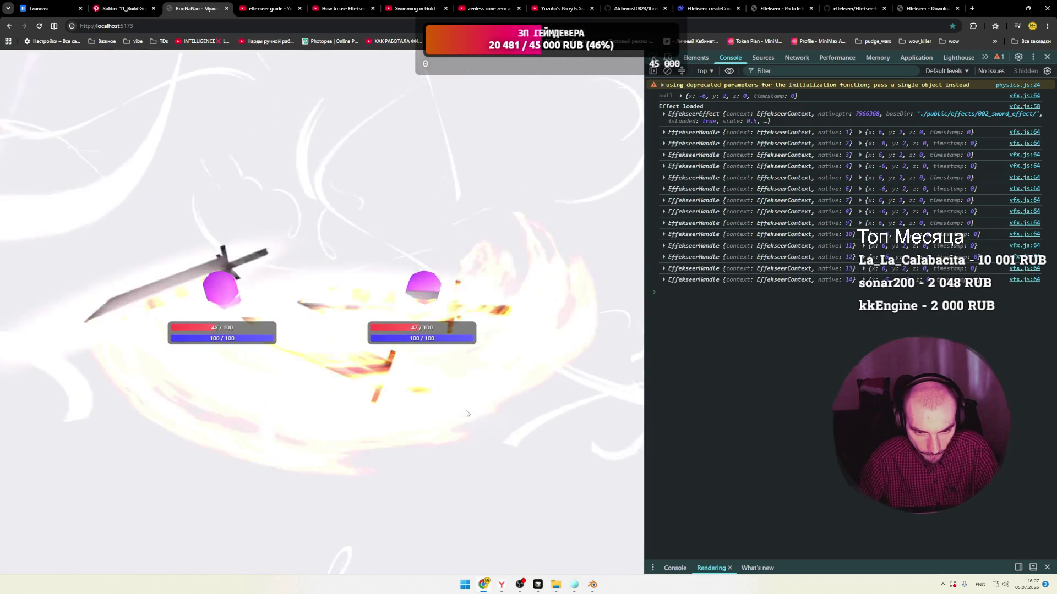
key("alt+Tab")
left_click(547, 232)
double_click(557, 232)
type("1")
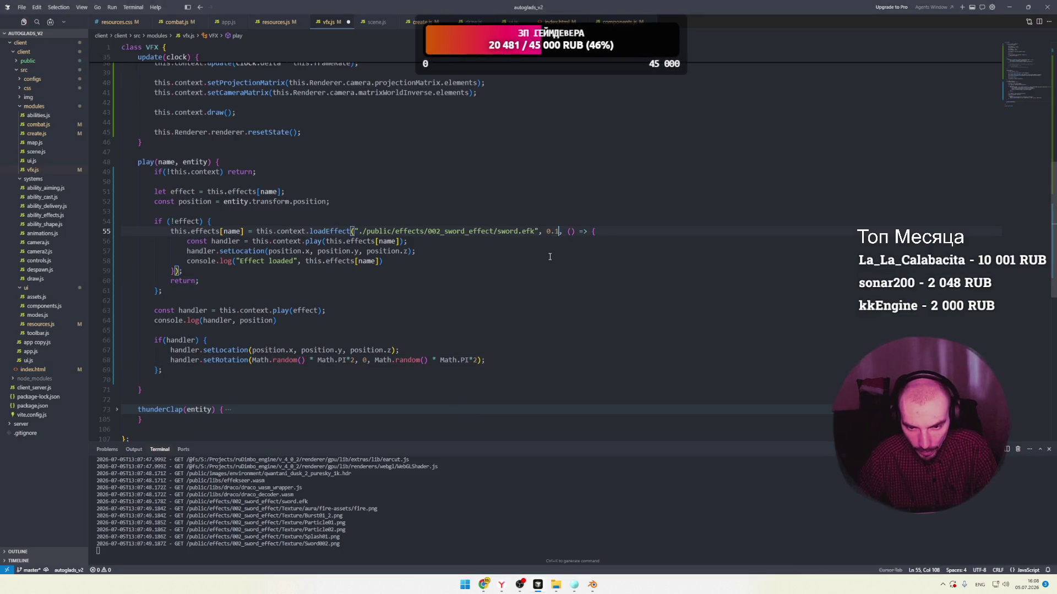
key("alt+Tab")
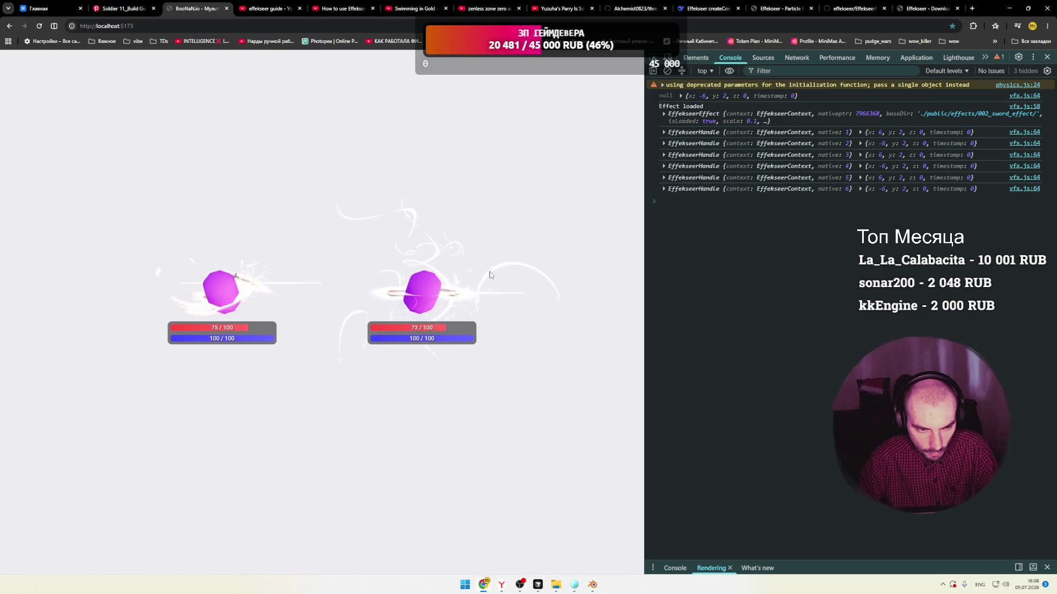
Duplicate the setRotation line, comment out the original, zero two angles, and test in the game.
key("alt+Tab")
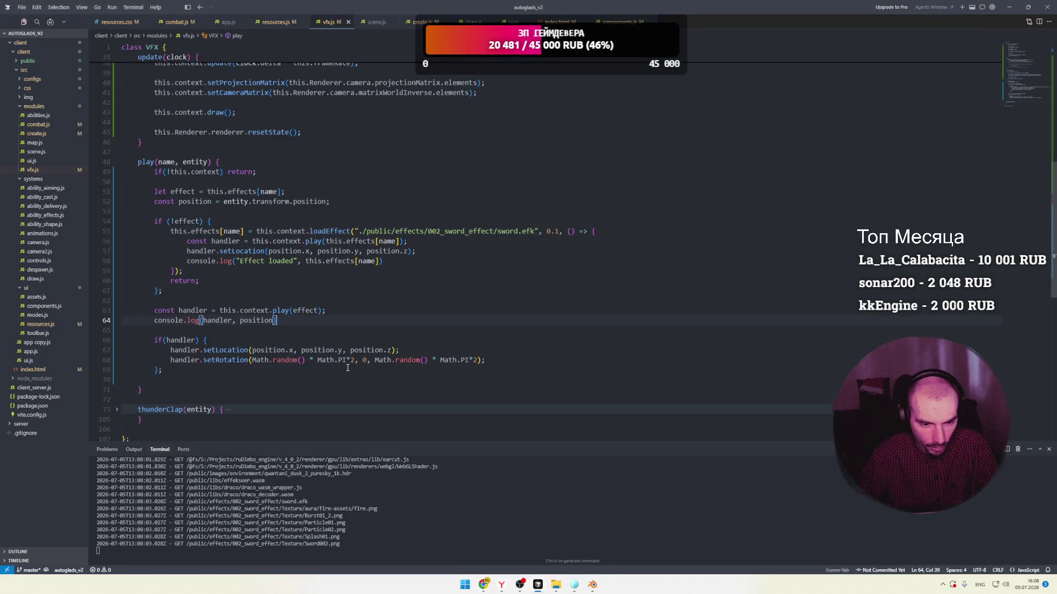
left_click(296, 361)
key("shift+alt+Up")
key("Home")
type("//")
mouse_move(355, 370)
left_mouse_down()
mouse_move(254, 370)
mouse_move(351, 370)
left_mouse_up()
type("0, ")
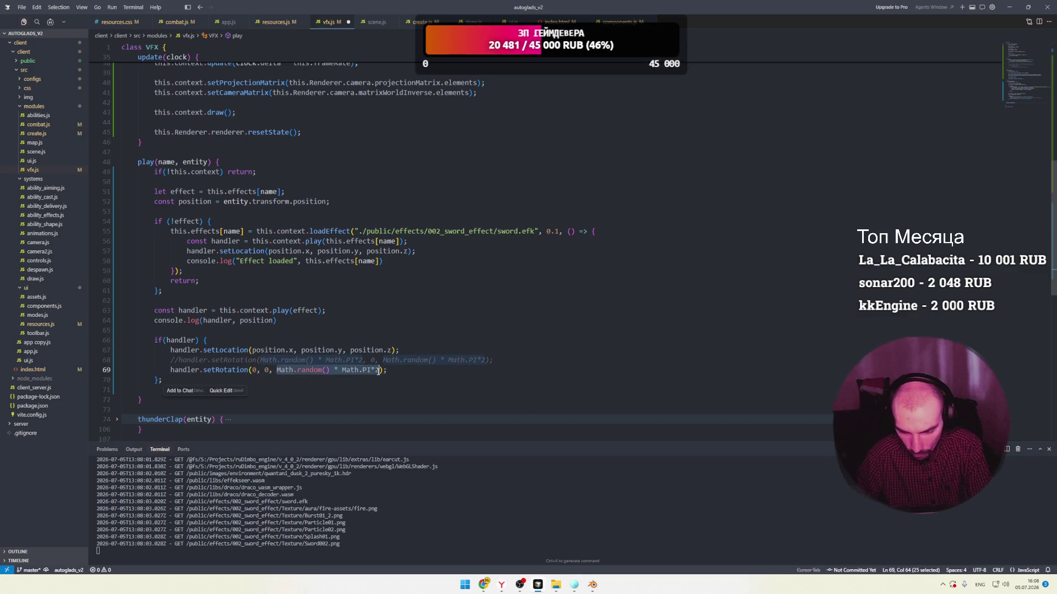
type("0")
key("alt+Tab")
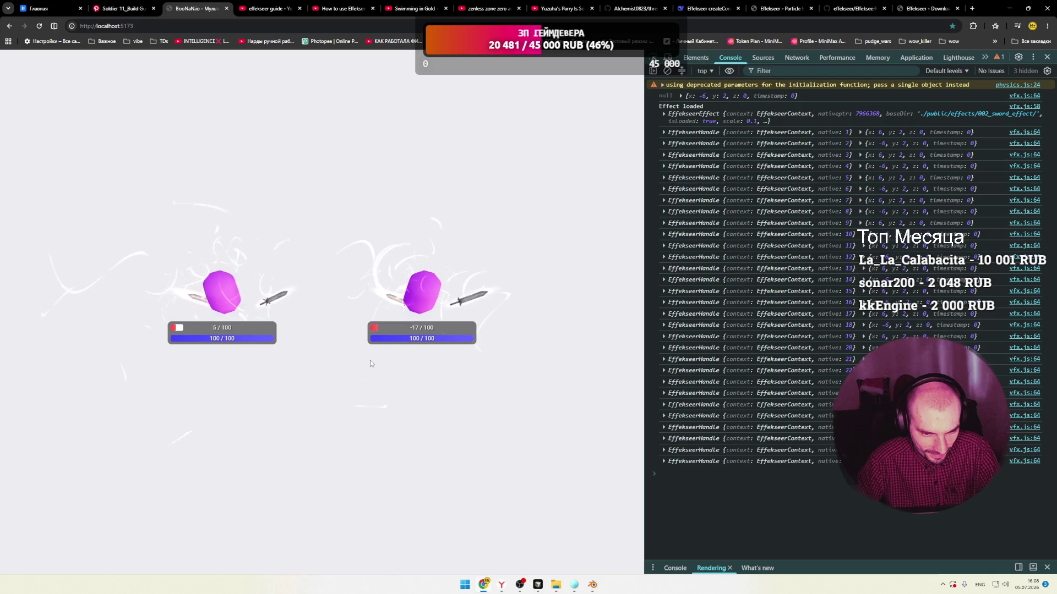
key("alt+Tab")
key("alt+Tab")
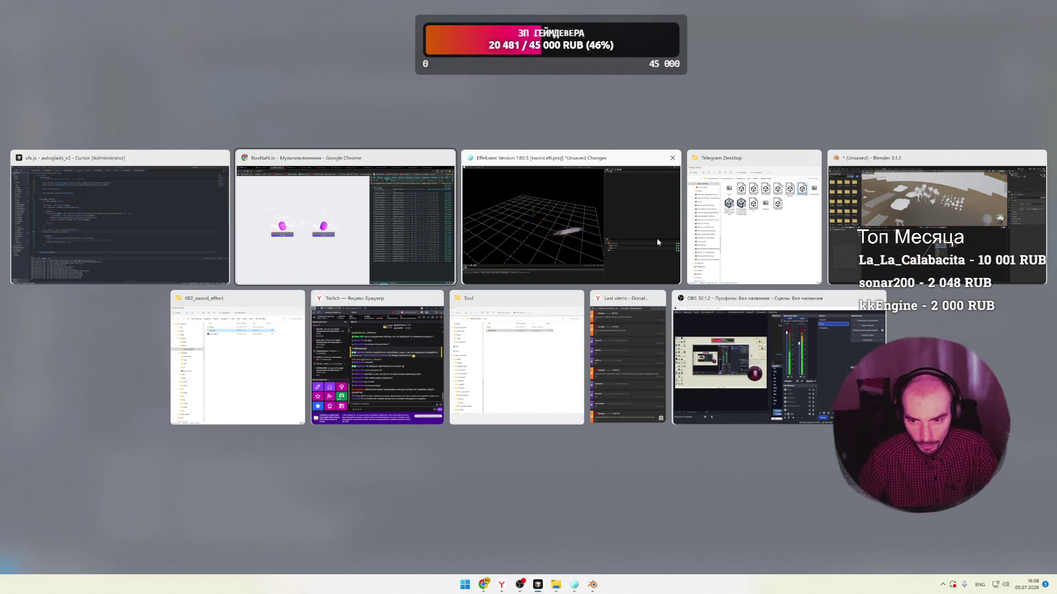
Go back to the DeepSeek chat about Effekseer and reread its earlier answer.
left_click(389, 259)
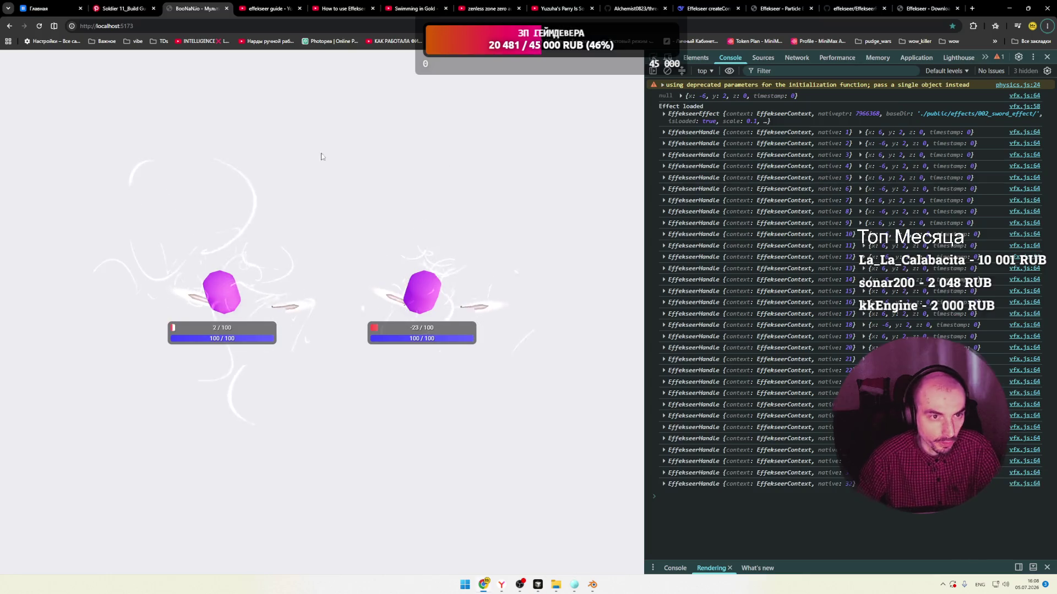
left_click(692, 10)
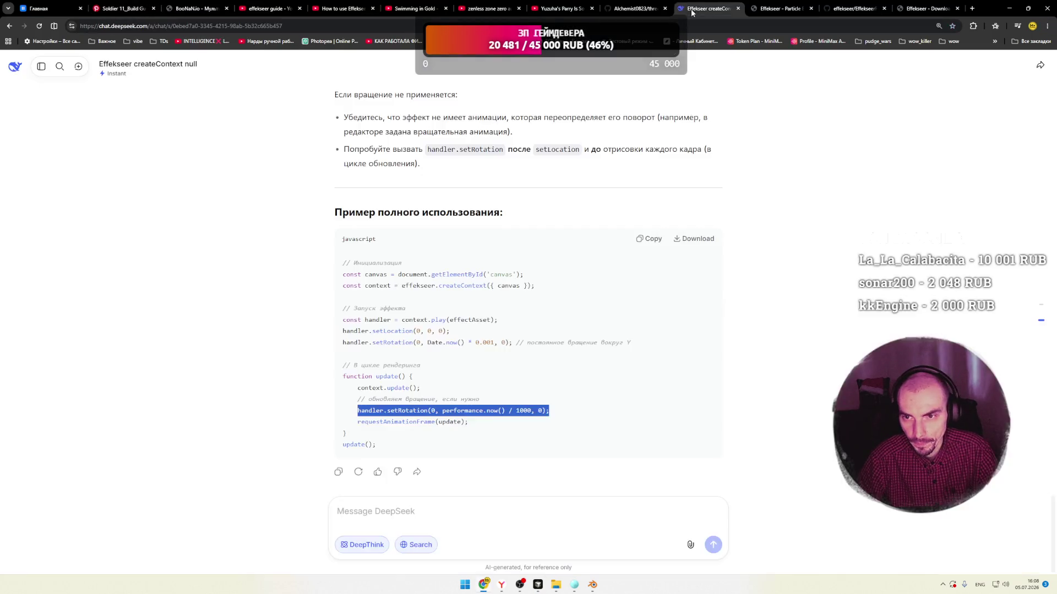
left_click(452, 393)
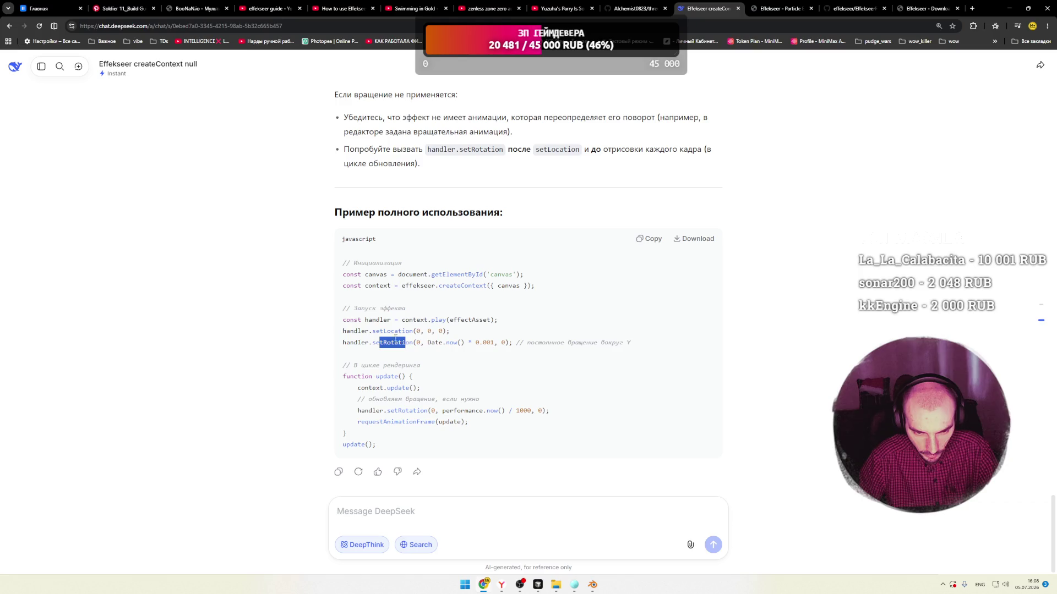
scroll(426, 365, "up", 5)
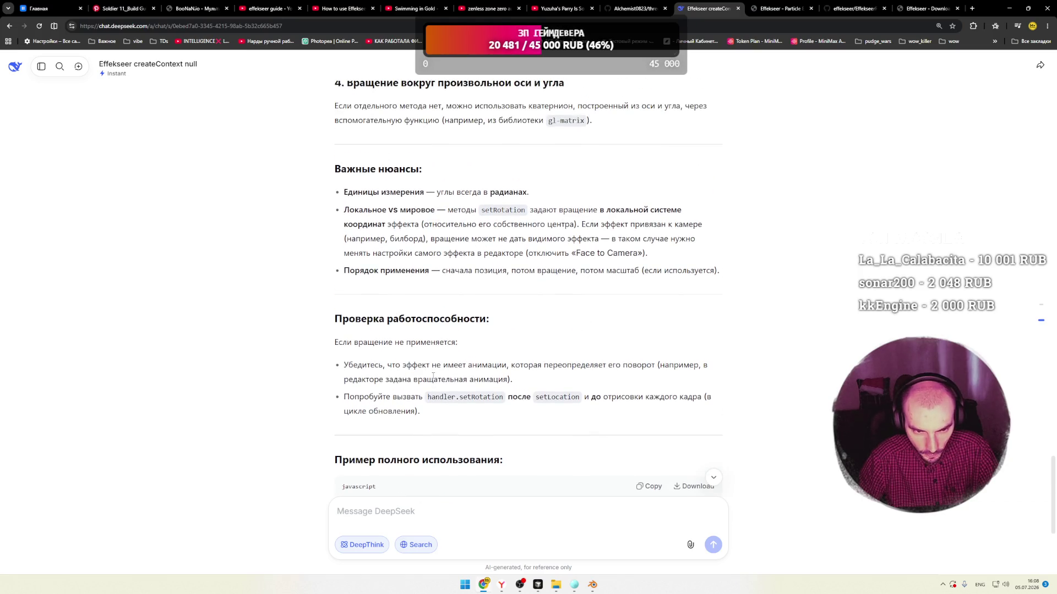
scroll(433, 376, "up", 5)
scroll(443, 382, "down", 9)
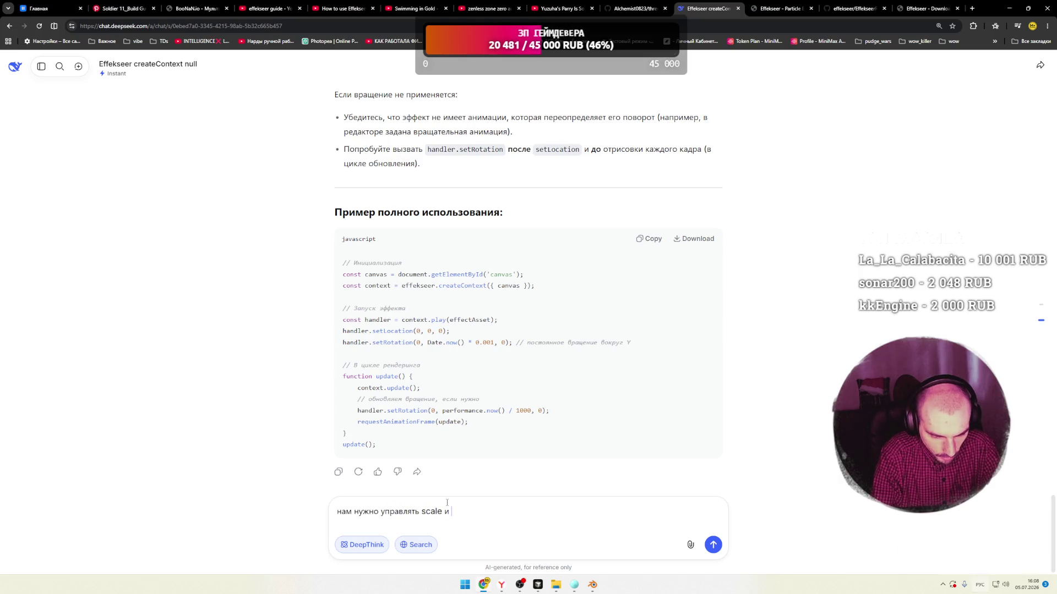
type("speed")
Ask DeepSeek for more ('ещё') and copy the setScale/setSpeed example lines.
key("alt+shift")
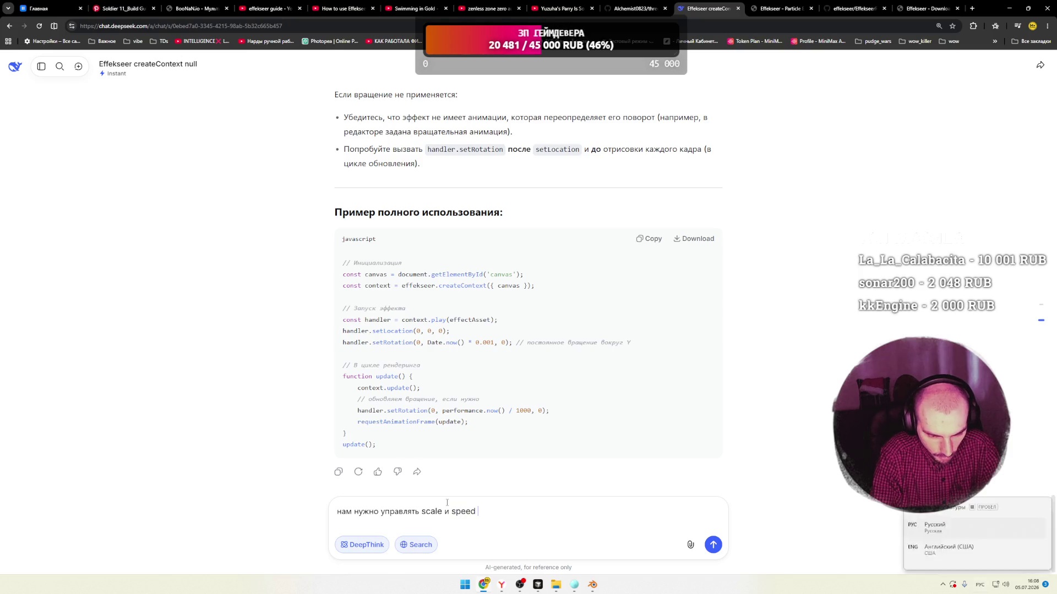
type("ещё")
key("Return")
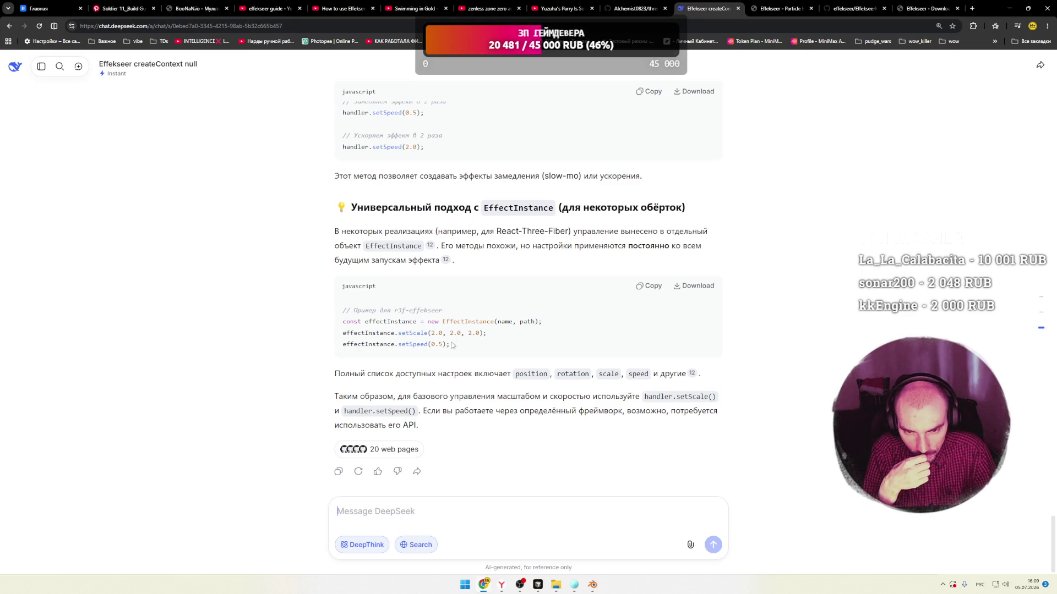
right_click(451, 344)
key("Escape")
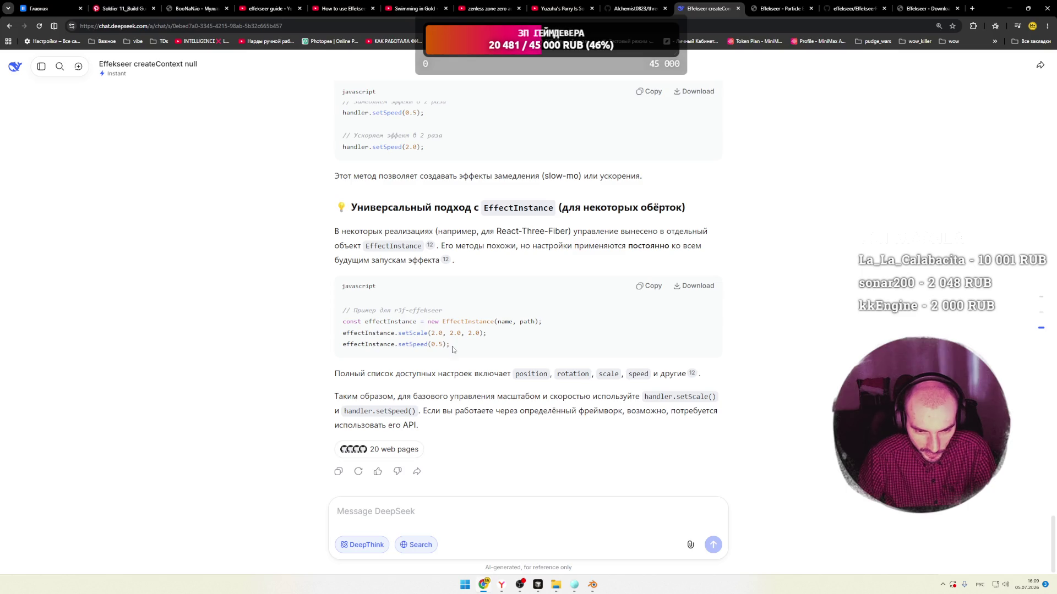
key("alt+Tab")
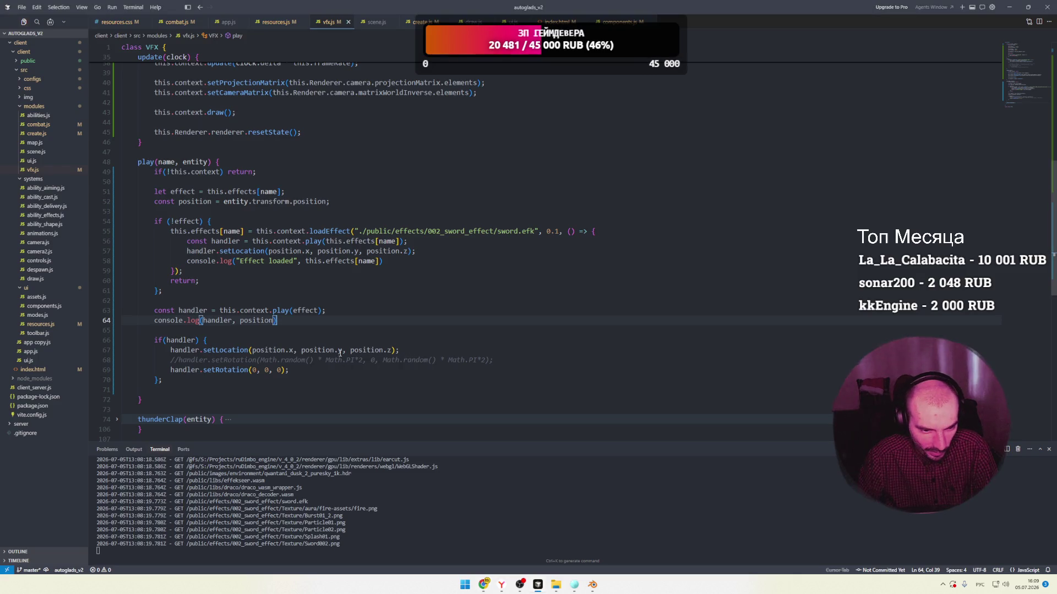
Paste the setScale(2.0, 2.0, 2.0) and setSpeed lines after setRotation in vfx.js.
key("Return")
type("effectInstance.setScale(2.0, 2.0, 2.0); effectInstance.setSpeed(0.5);")
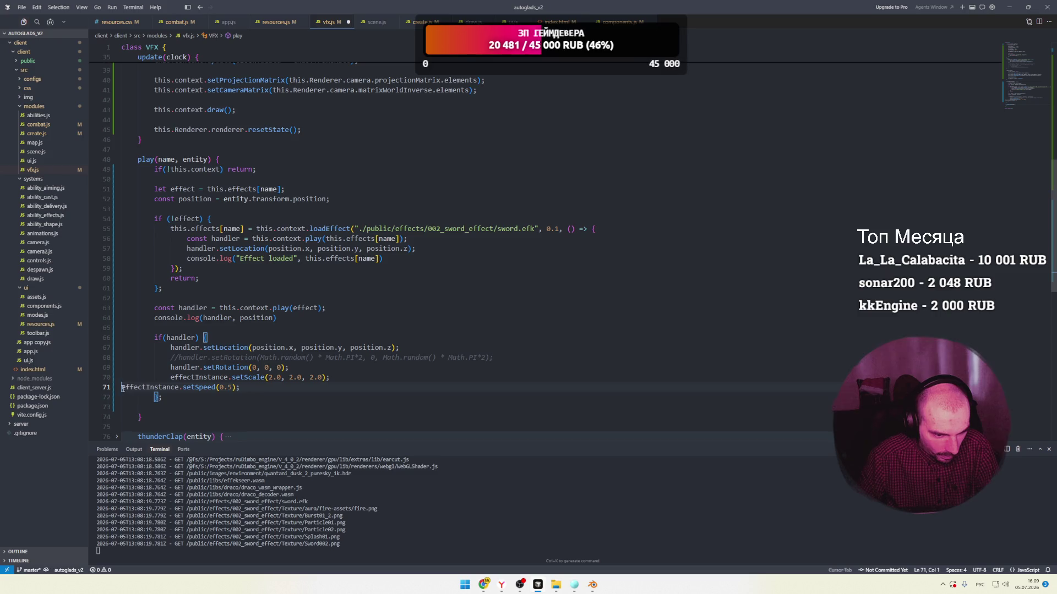
left_click(198, 377)
type("handler")
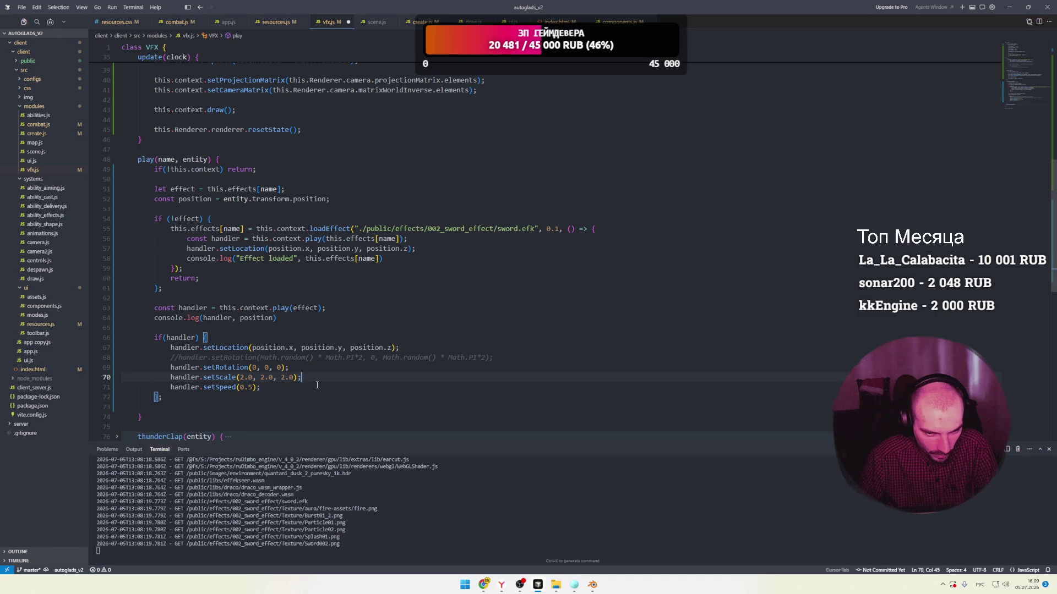
left_click(262, 388)
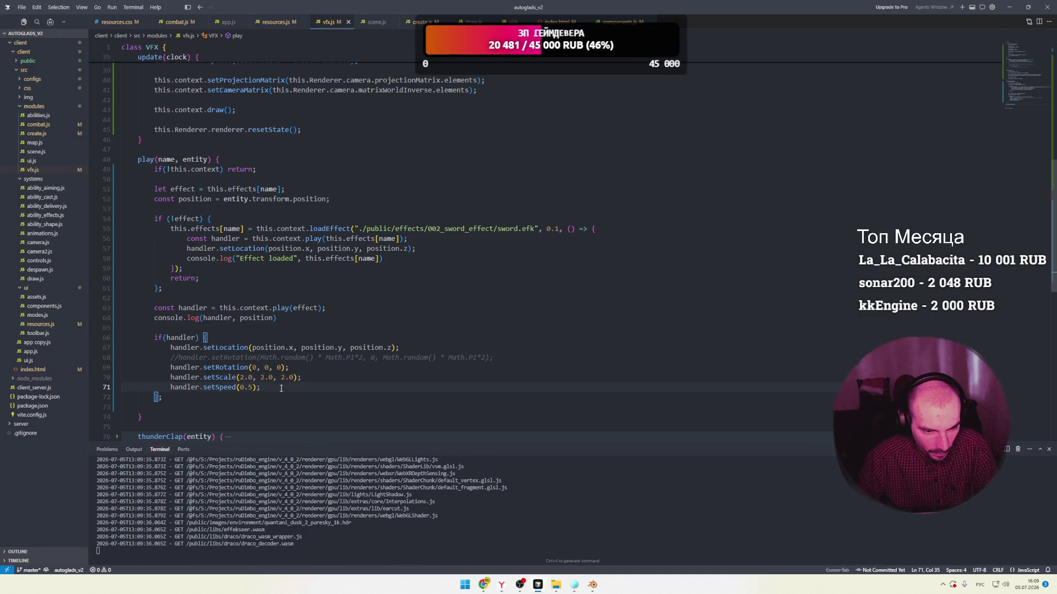
Reload the game to test the bigger effect, then save setSpeed(0.5) in vfx.js.
key("alt+Tab")
key("ctrl+3")
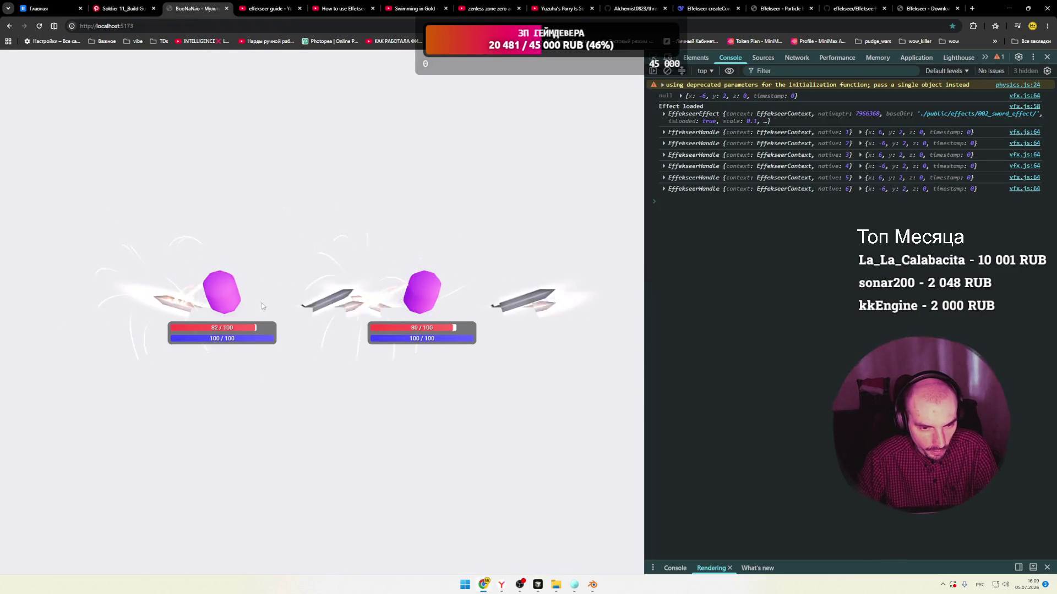
key("alt+Tab")
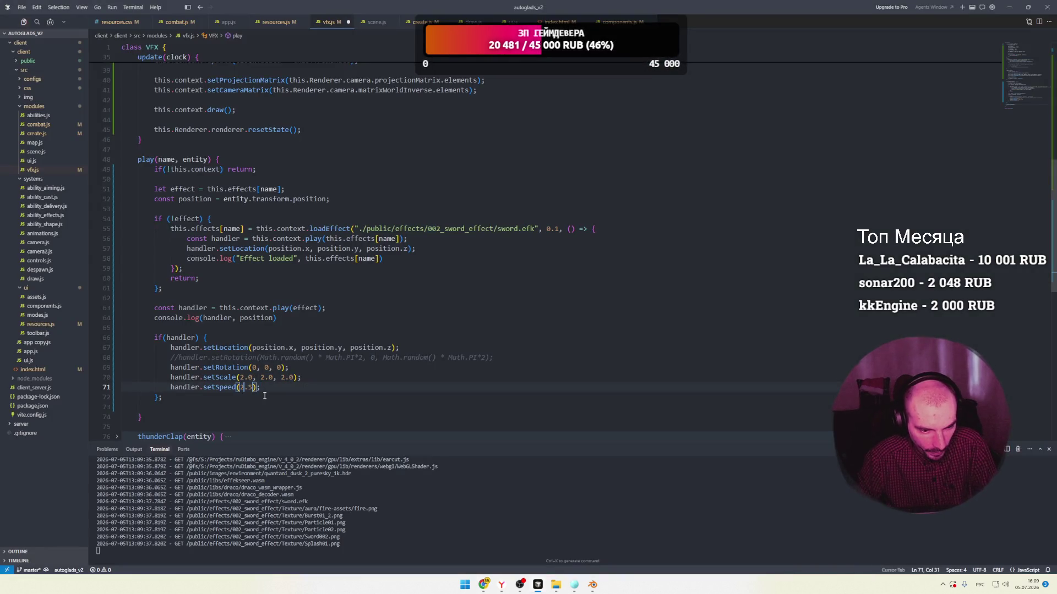
key("ctrl+s")
key("alt+Tab")
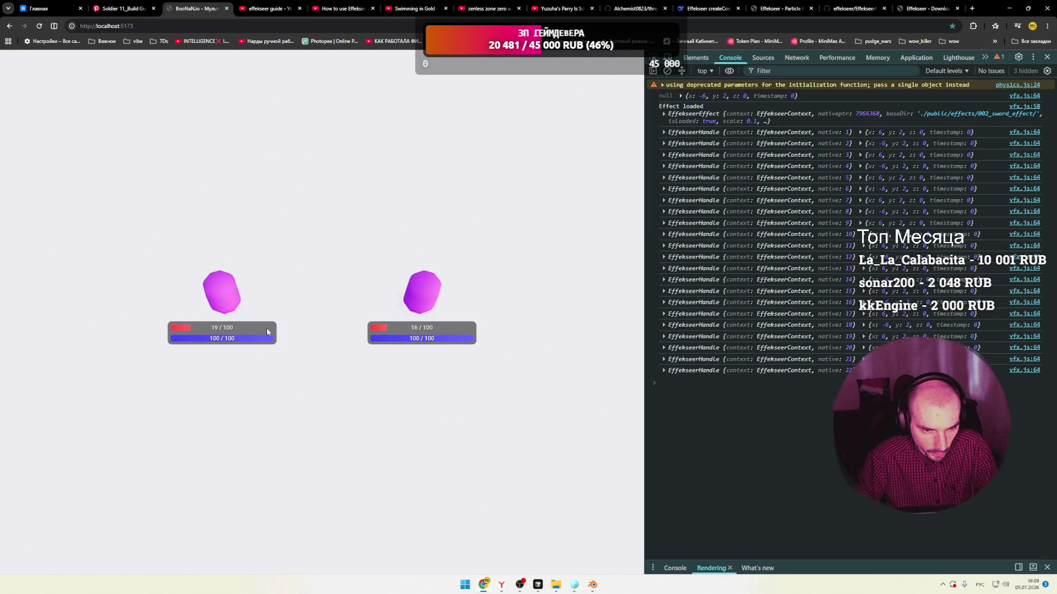
Set speed 2.5, scale 1.0 and position.y+1 in vfx.js, then reload the game.
key("alt+Tab")
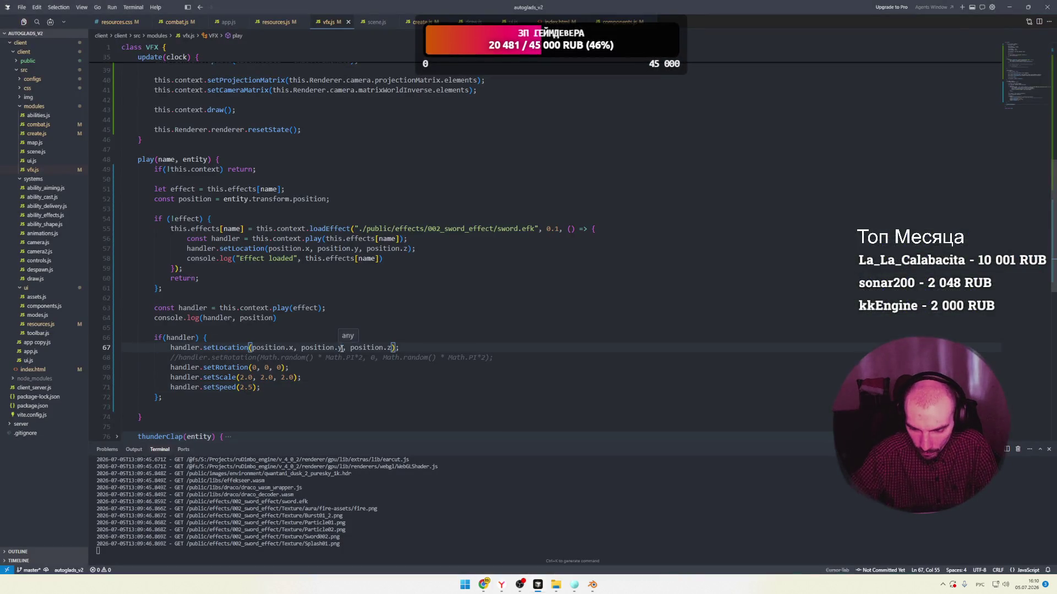
key("ctrl+s")
key("alt+Tab")
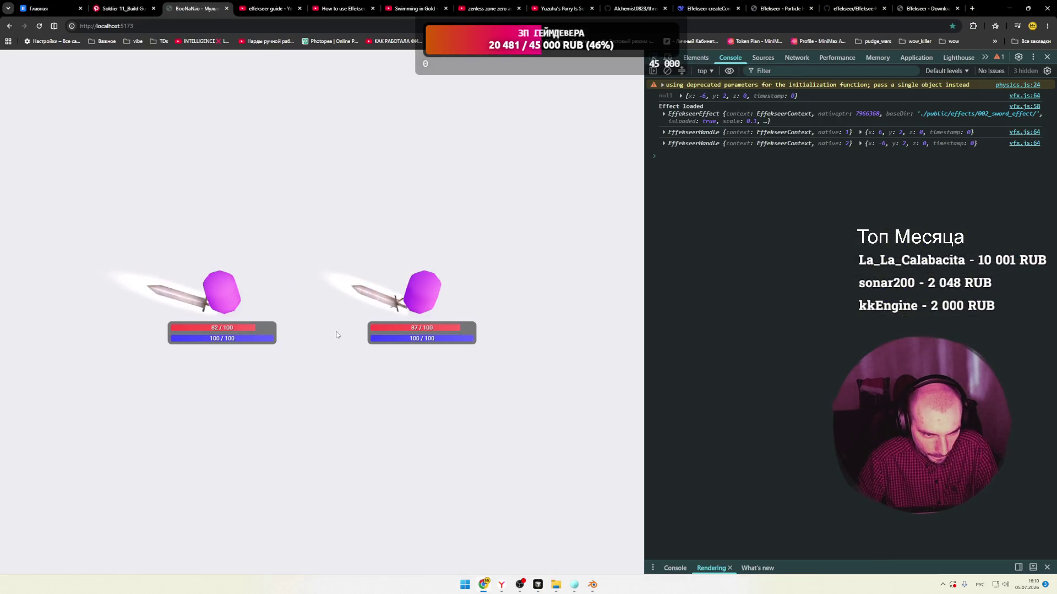
key("alt+Tab")
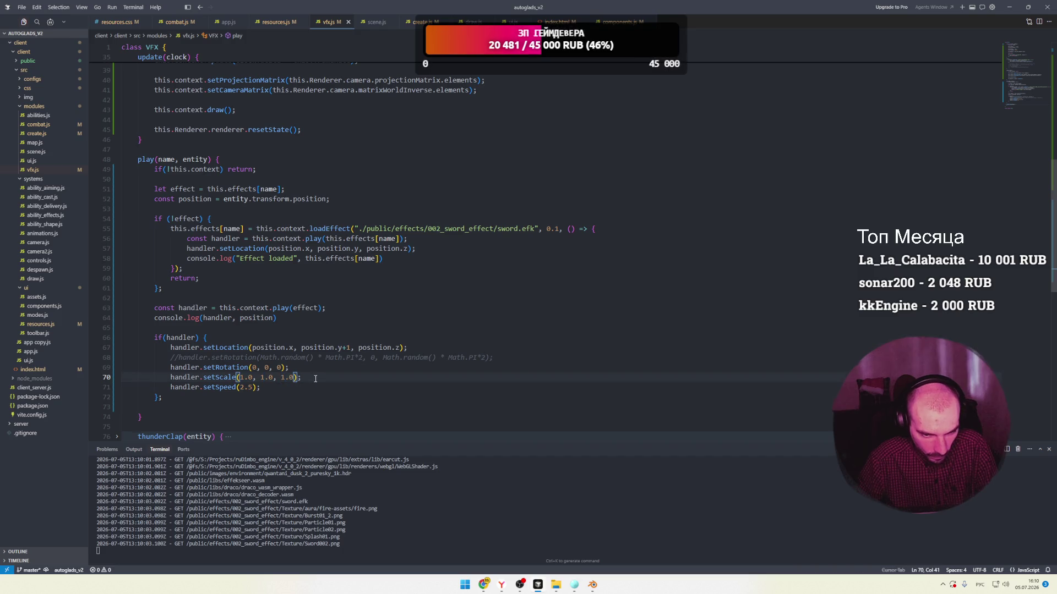
key("alt+Tab")
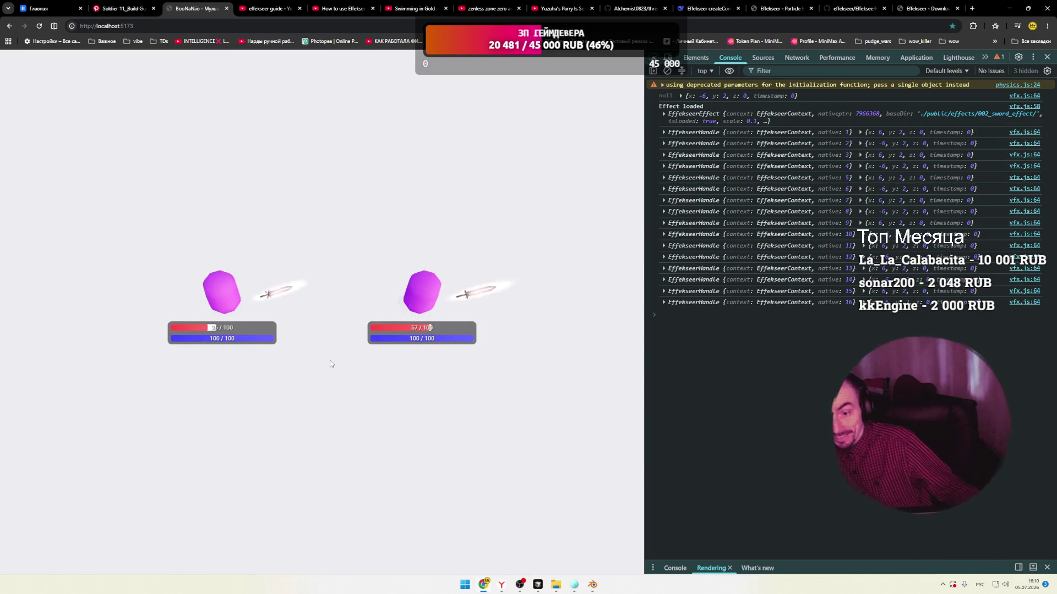
Check the running game tab, then resume the Effekseer tutorial video.
left_click(337, 10)
left_click(270, 9)
left_click(336, 8)
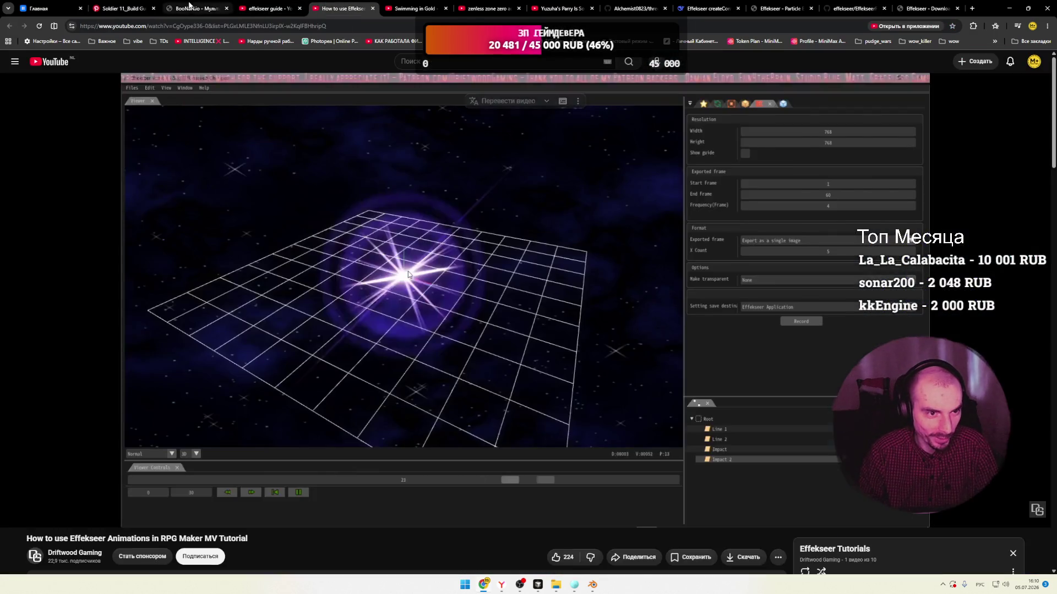
left_click(189, 7)
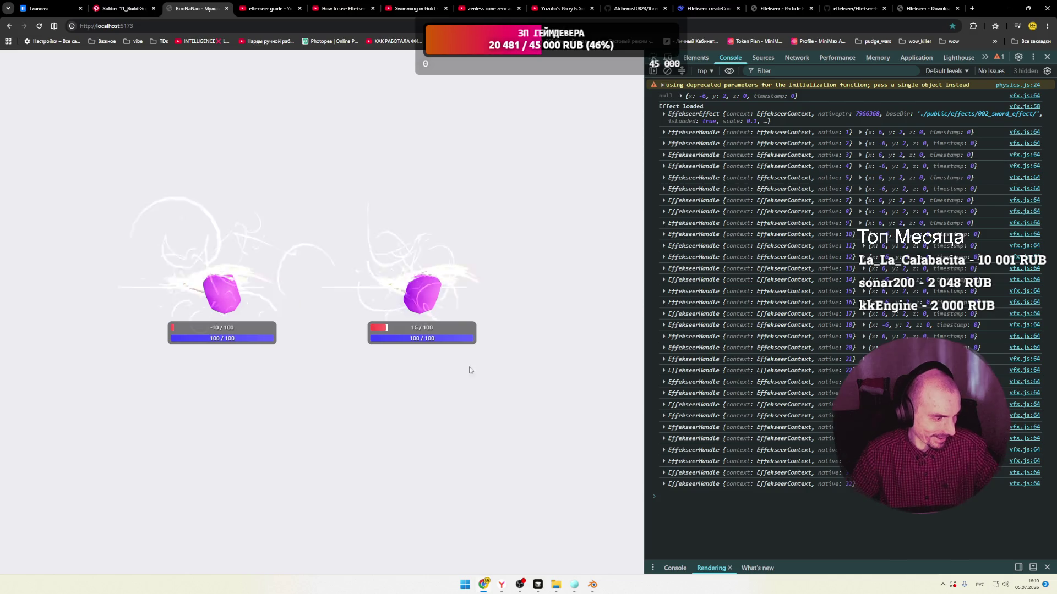
left_click(341, 8)
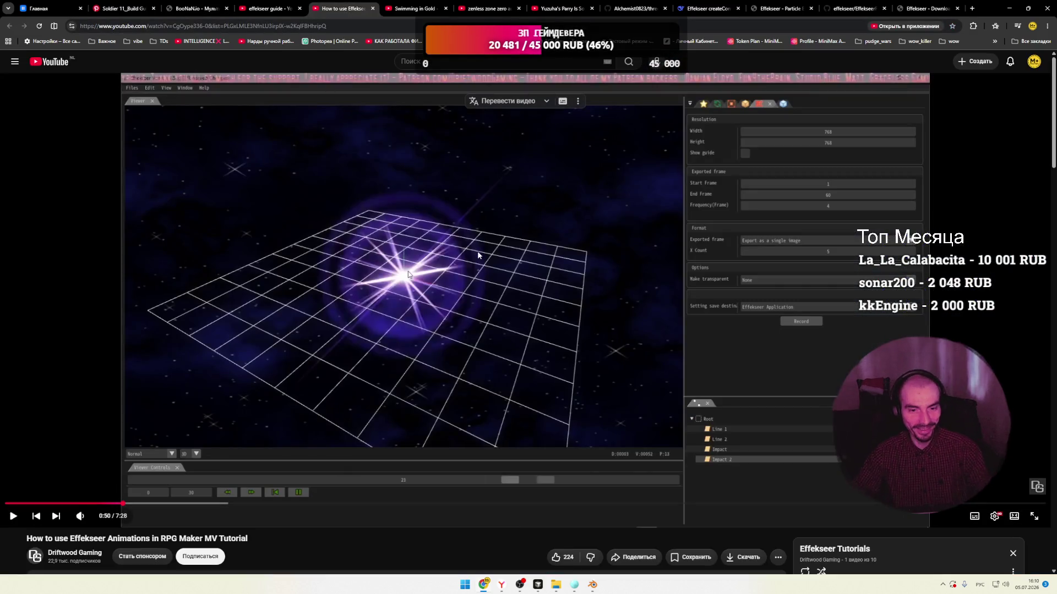
left_click(479, 275)
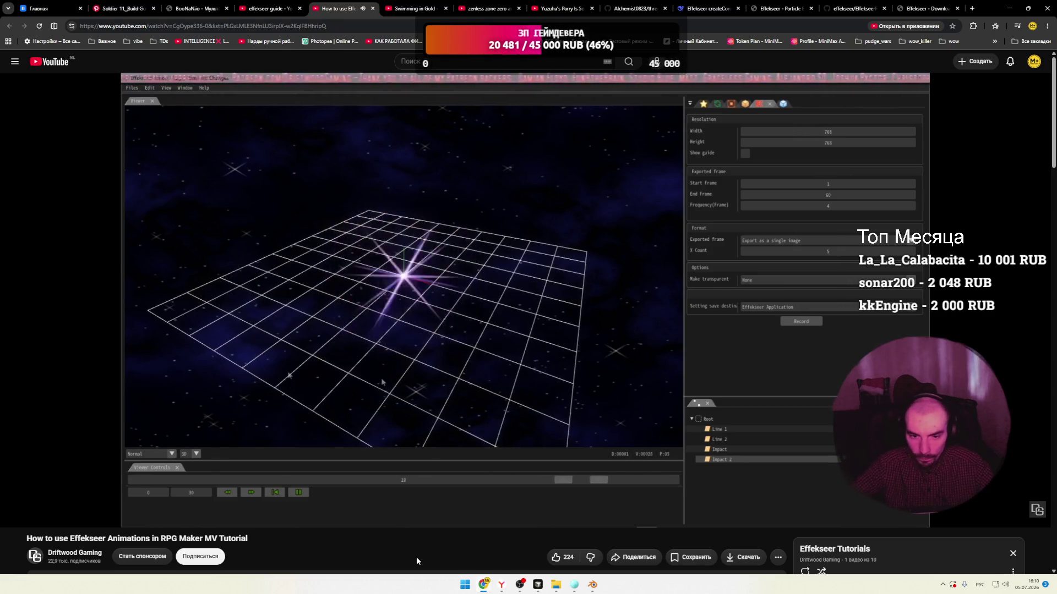
Bookmark the tutorial page into the pudge_wars folder, then pause it and return to the game.
left_click(395, 399)
left_click(134, 27)
left_click_drag(134, 27, 549, 65)
left_click_drag(884, 50, 875, 71)
left_click(430, 290)
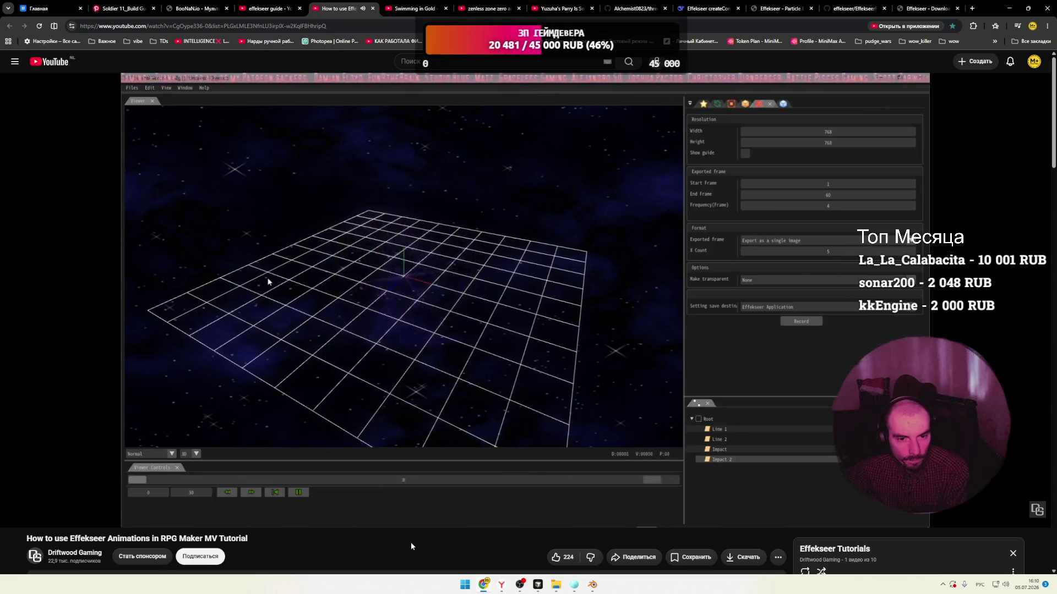
left_click(483, 286)
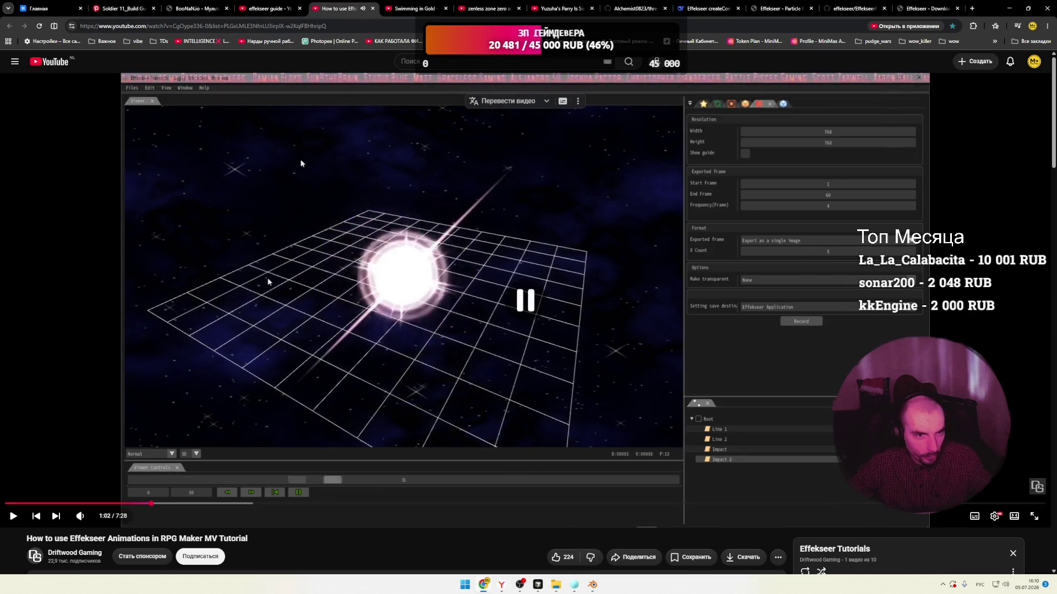
key("ctrl+3")
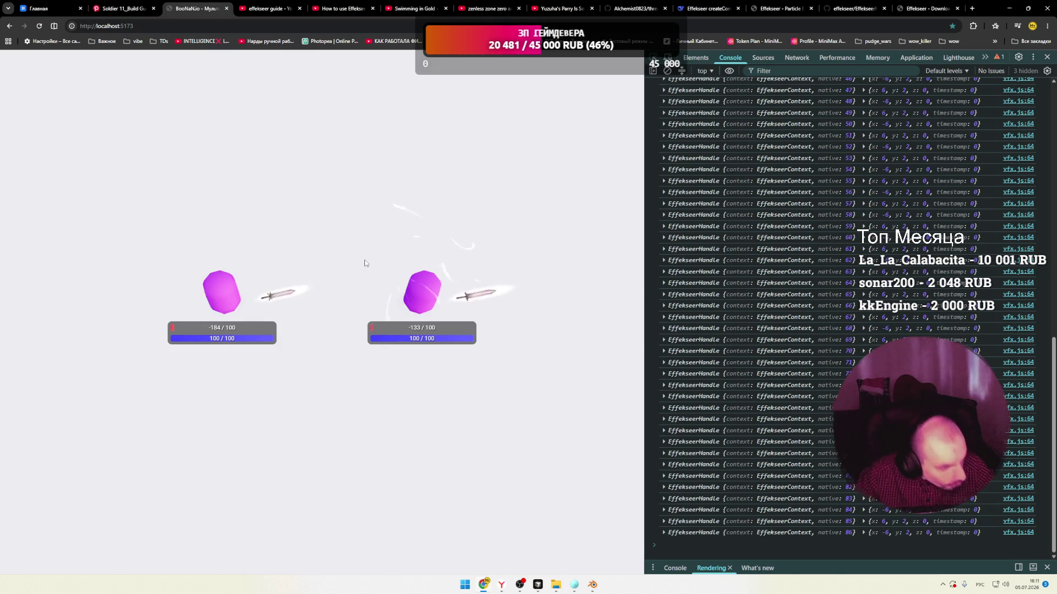
Cycle through the windows back to Chrome and view the Effekseer download page.
key("alt+Tab")
key("alt+Tab")
left_click(602, 247)
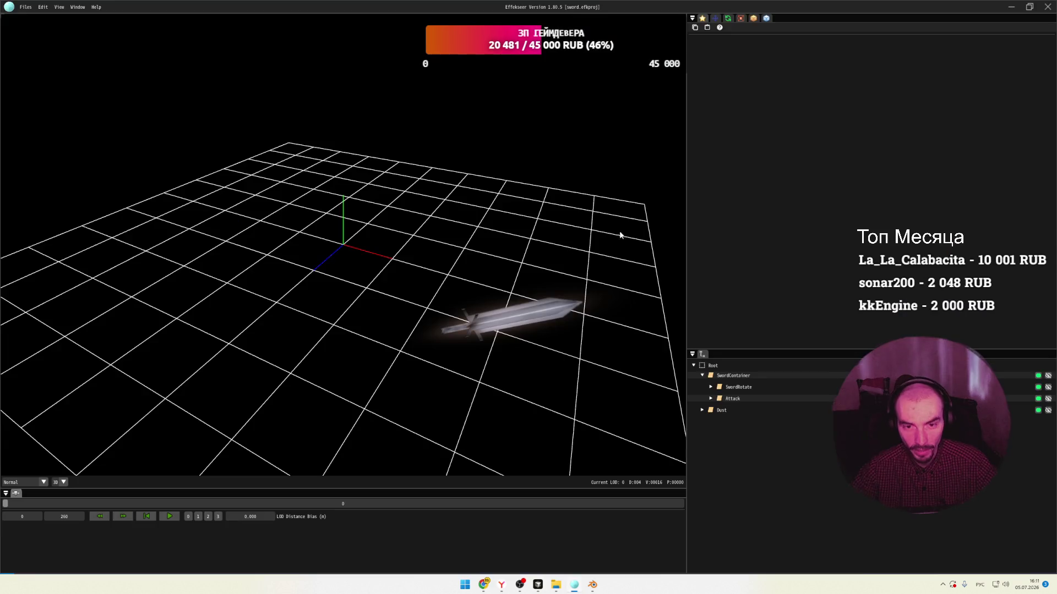
key("alt+Tab")
left_click(576, 237)
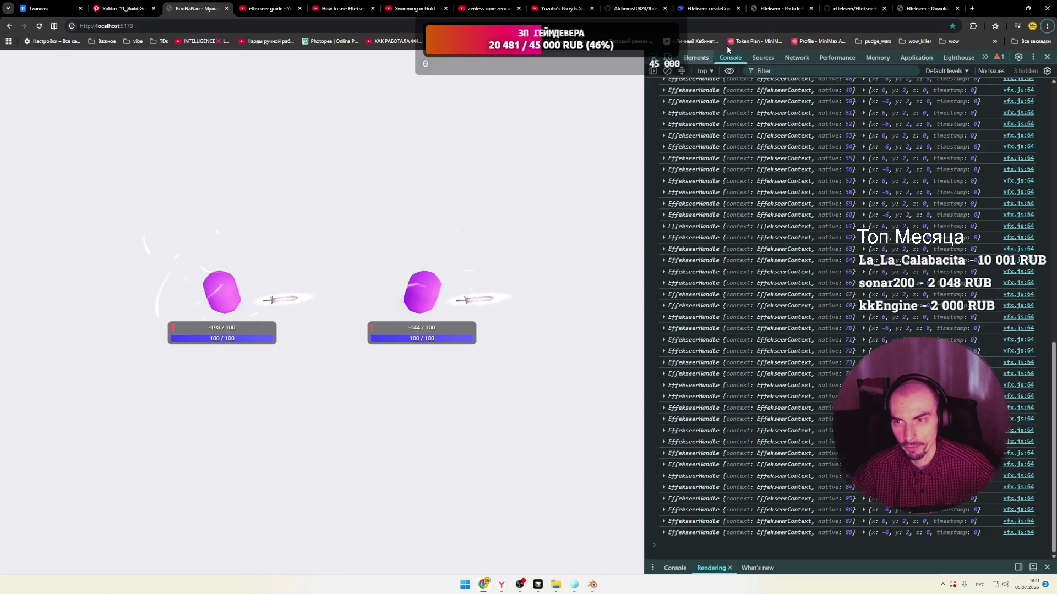
left_click(781, 8)
left_click(850, 10)
left_click(917, 10)
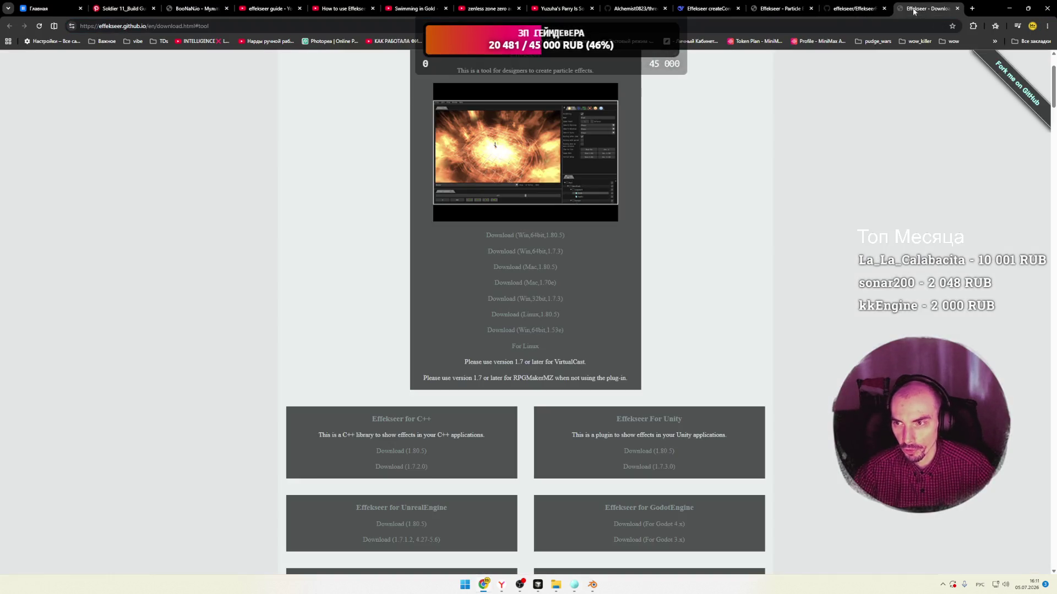
Watch the Yuzuha parry Short, then resume the 'How to use Effekseer' tutorial.
left_click(611, 8)
left_click(556, 8)
left_click(493, 8)
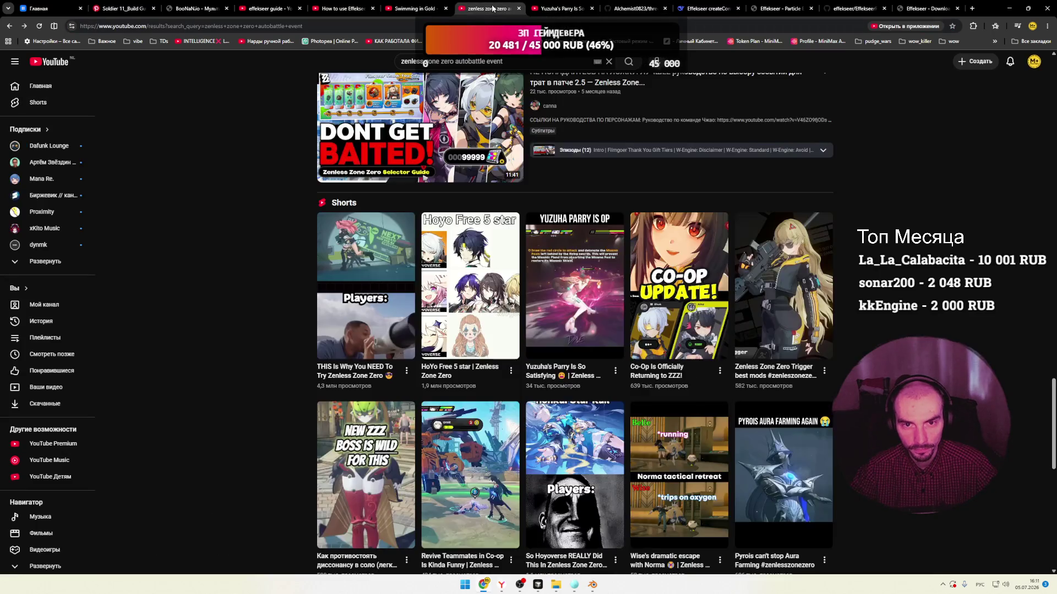
left_click(571, 9)
left_click(563, 380)
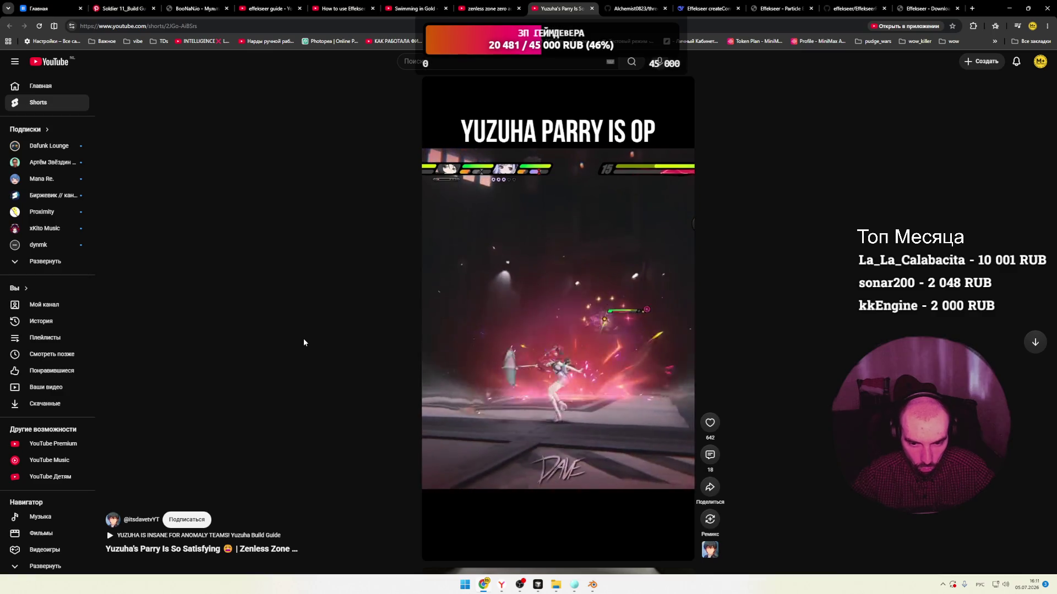
left_click(482, 334)
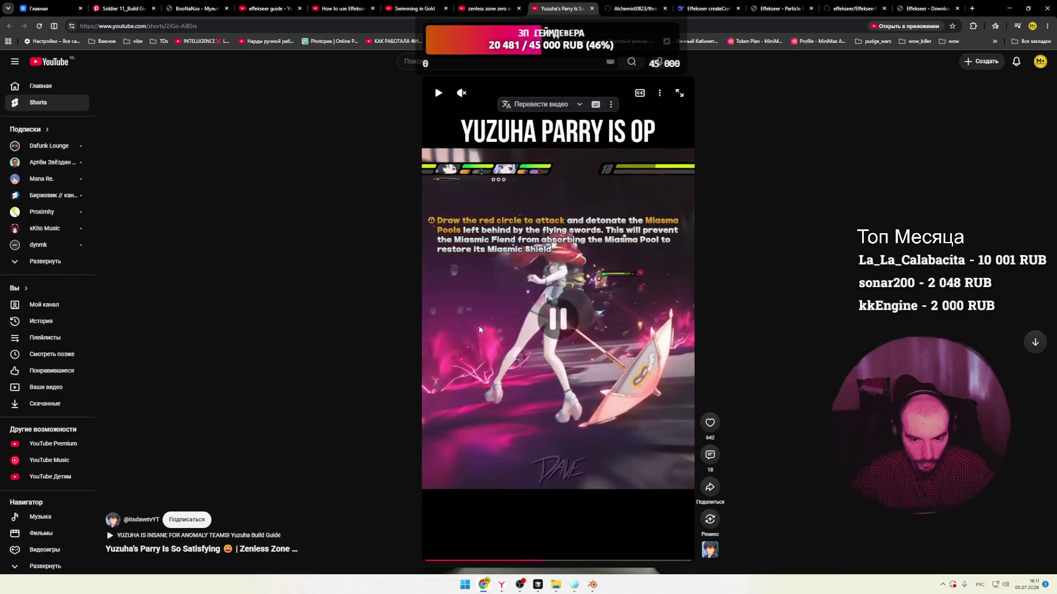
left_click(273, 8)
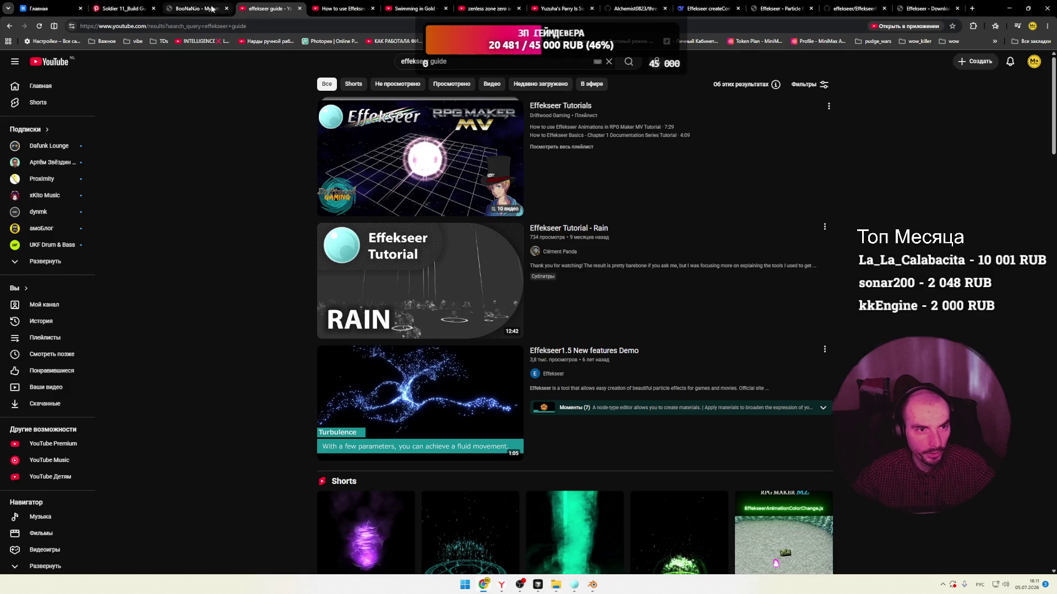
left_click(341, 9)
left_click(352, 520)
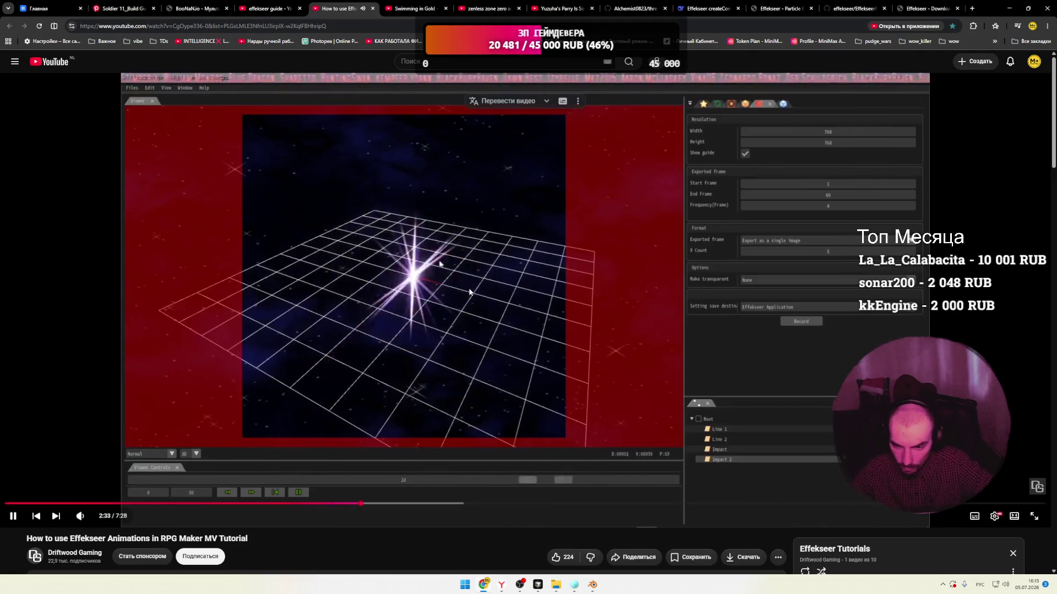
scroll(487, 288, "down", 3)
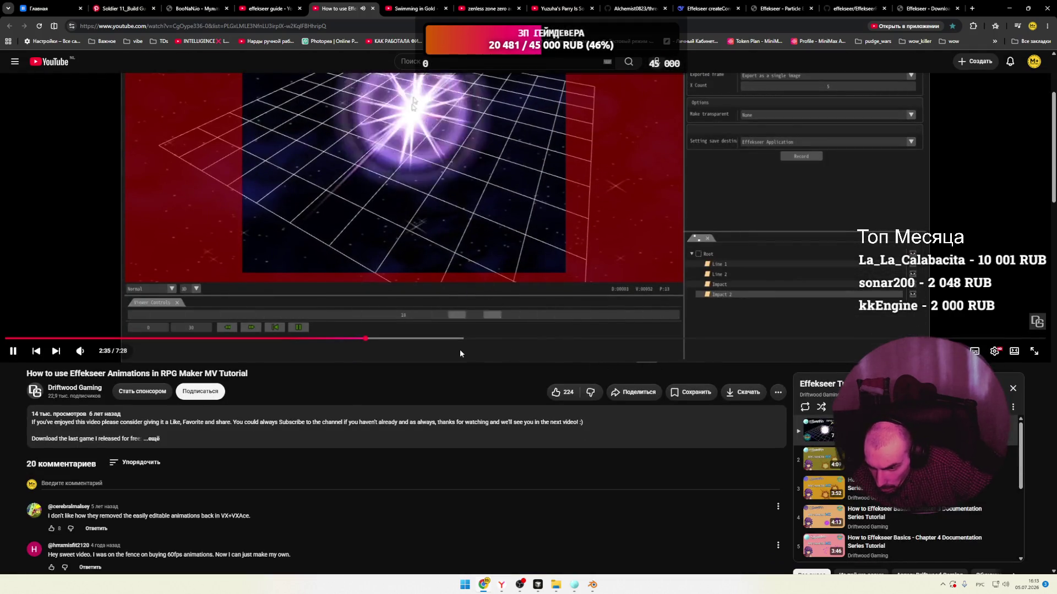
scroll(460, 353, "up", 3)
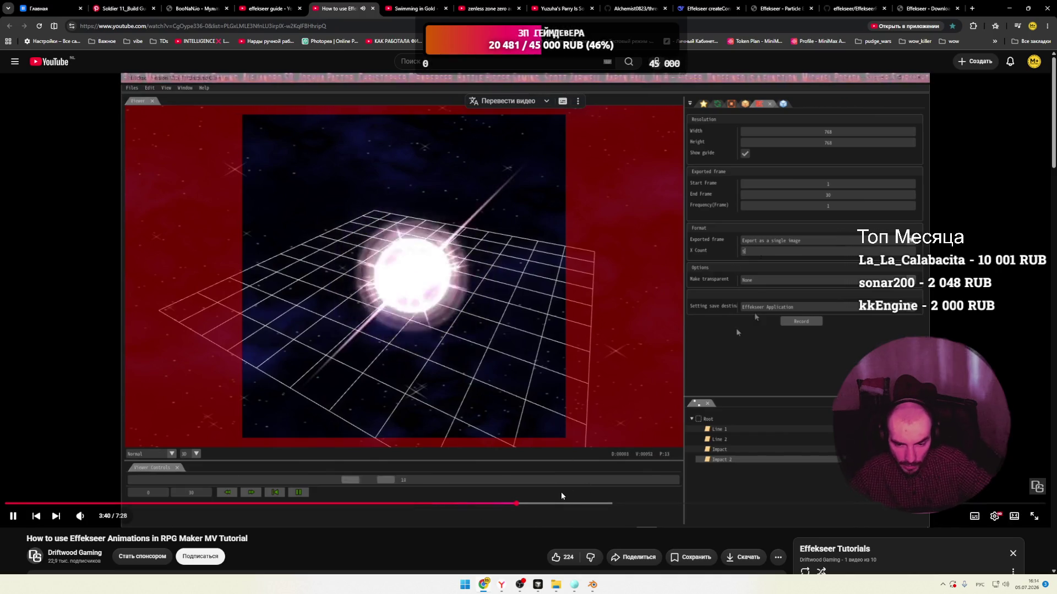
Jump the tutorial ahead to 4:03, then 4:23, and resume playback.
left_click(571, 502)
left_click(605, 448)
left_click(618, 503)
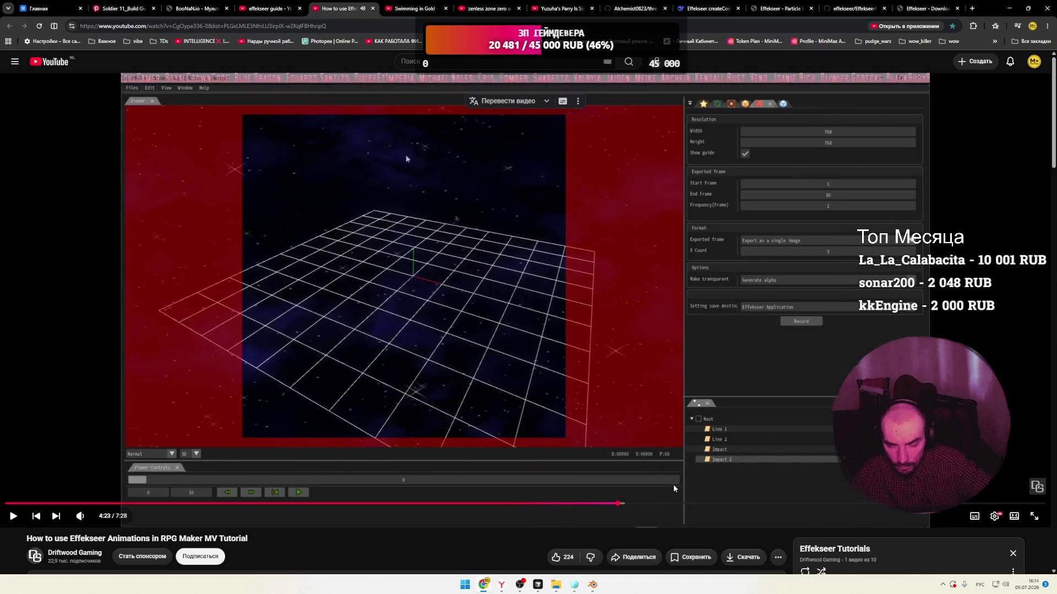
left_click(580, 478)
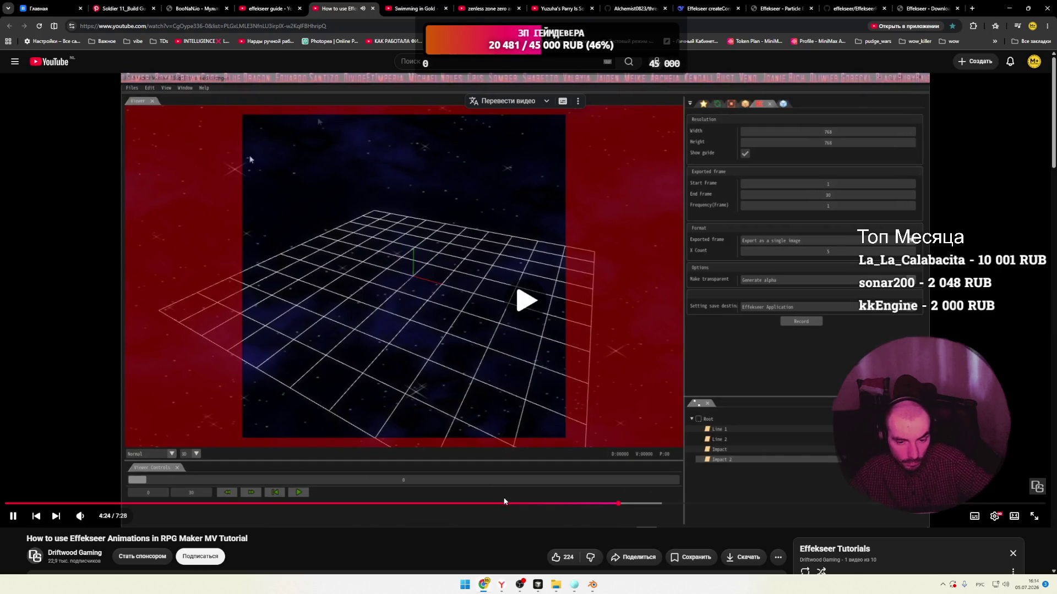
Skip to the sprite sheet and image resizing parts, then open playlist item 2.
left_click(652, 503)
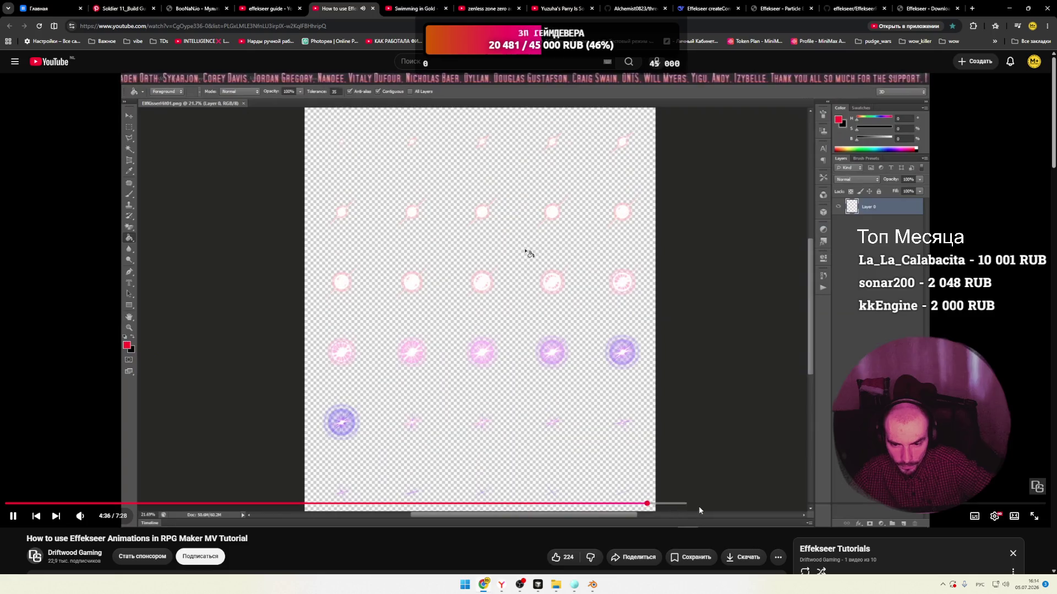
left_click(670, 503)
left_click(686, 503)
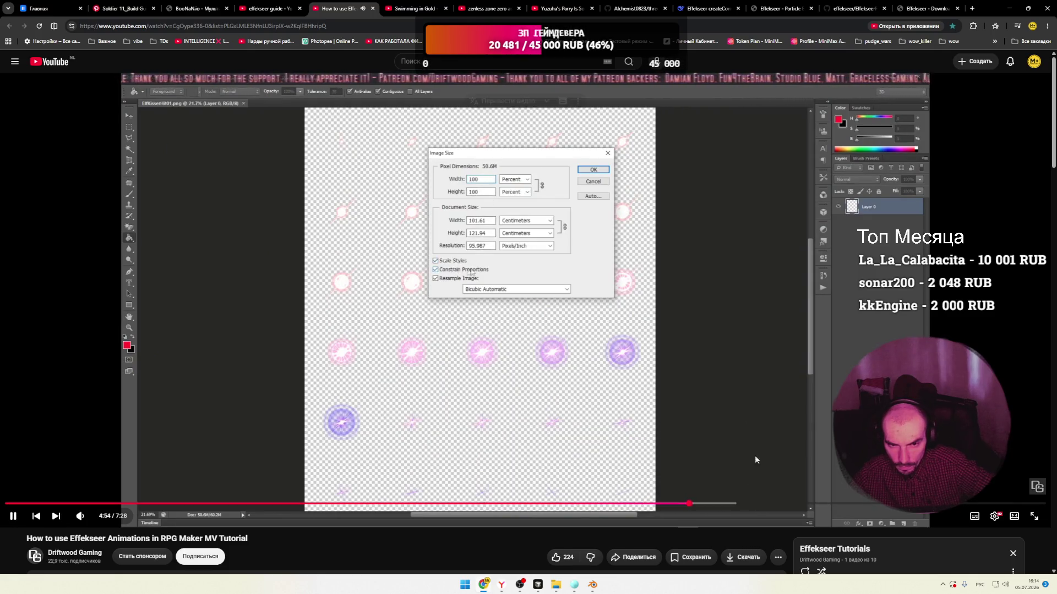
scroll(754, 455, "down", 4)
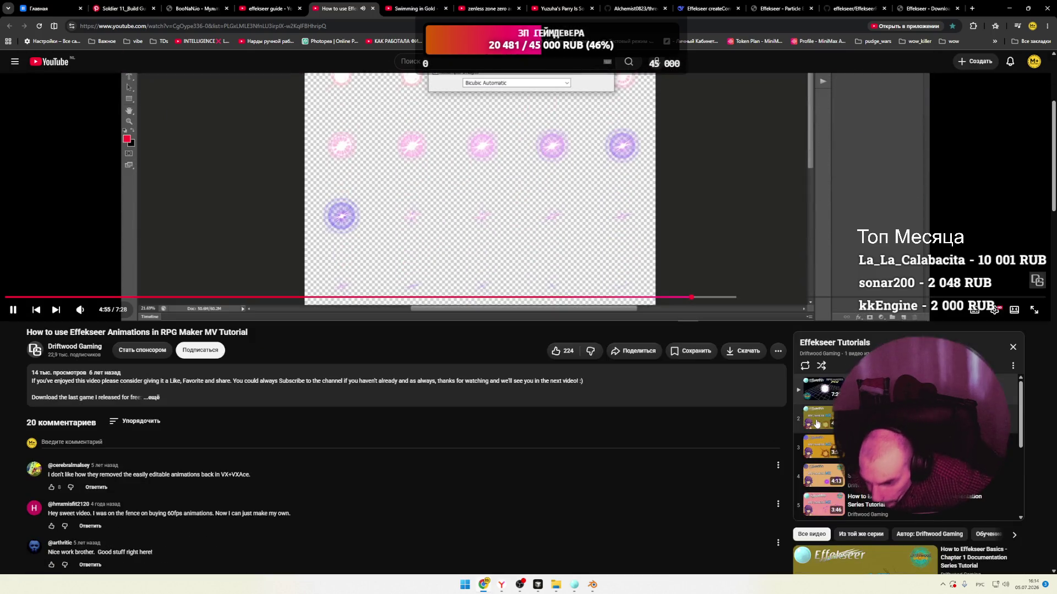
left_click(821, 420)
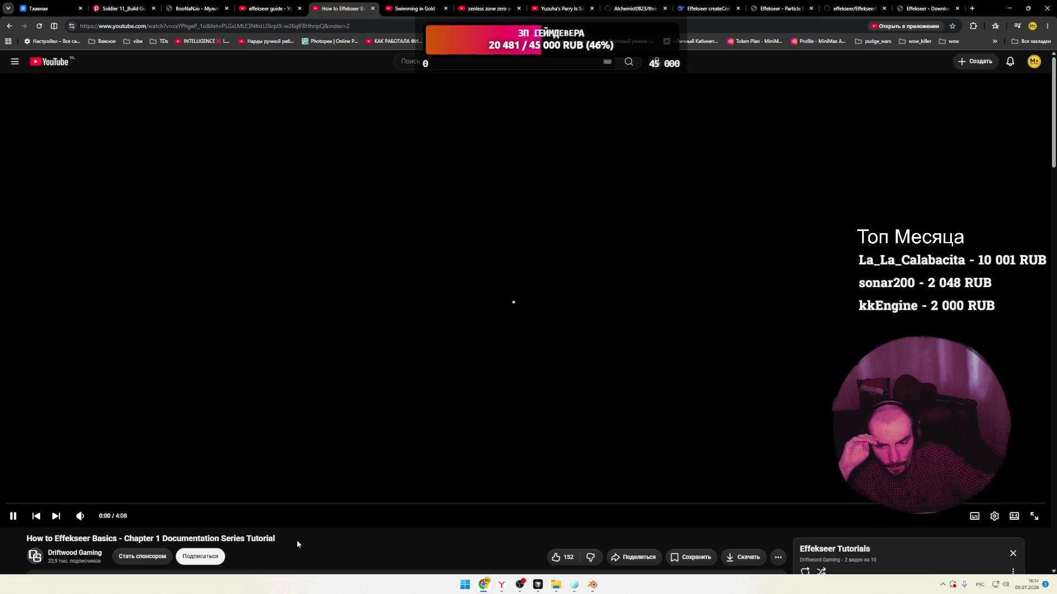
Look over the effekseer guide search results, then return to the Basics video.
left_click(254, 11)
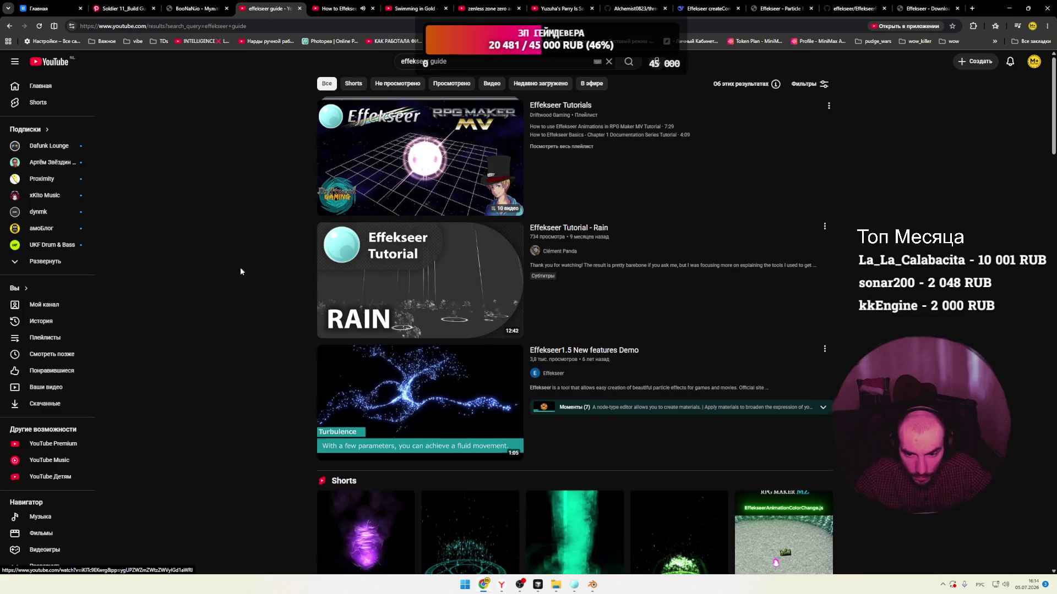
scroll(229, 267, "down", 10)
scroll(229, 269, "up", 3)
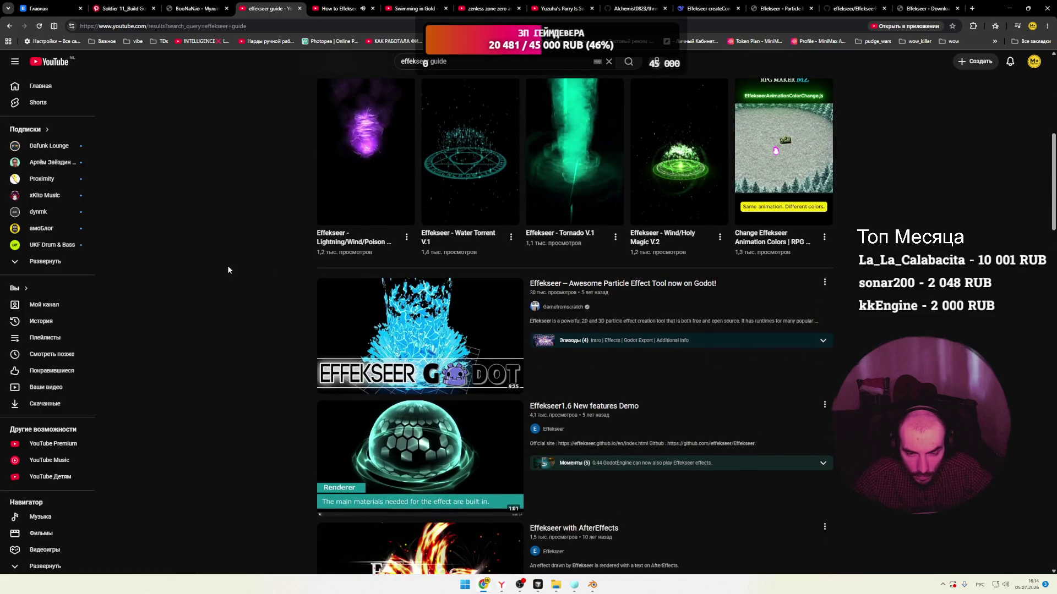
scroll(228, 269, "down", 2)
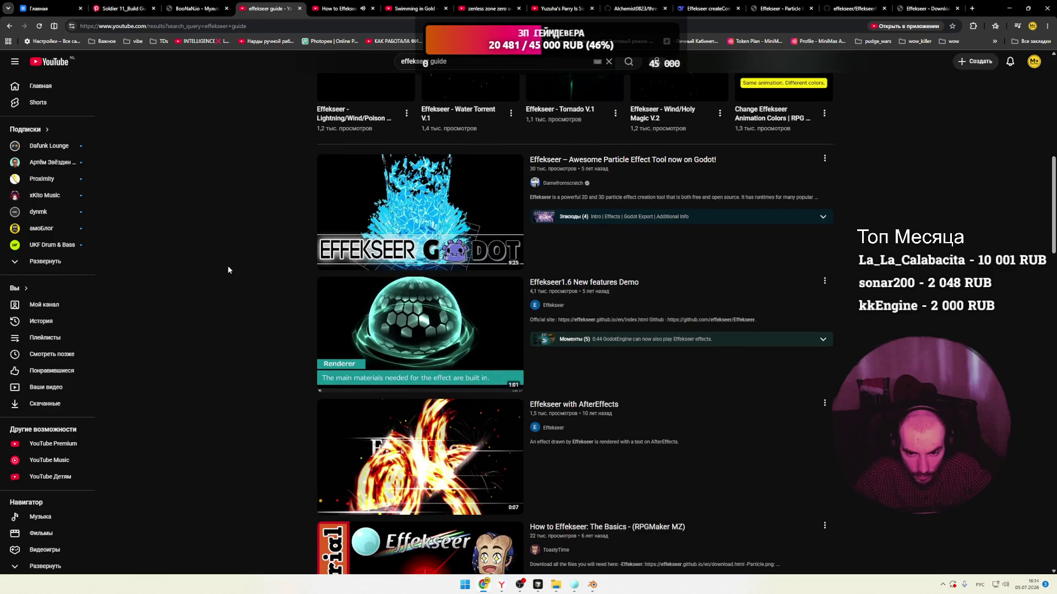
scroll(229, 270, "down", 2)
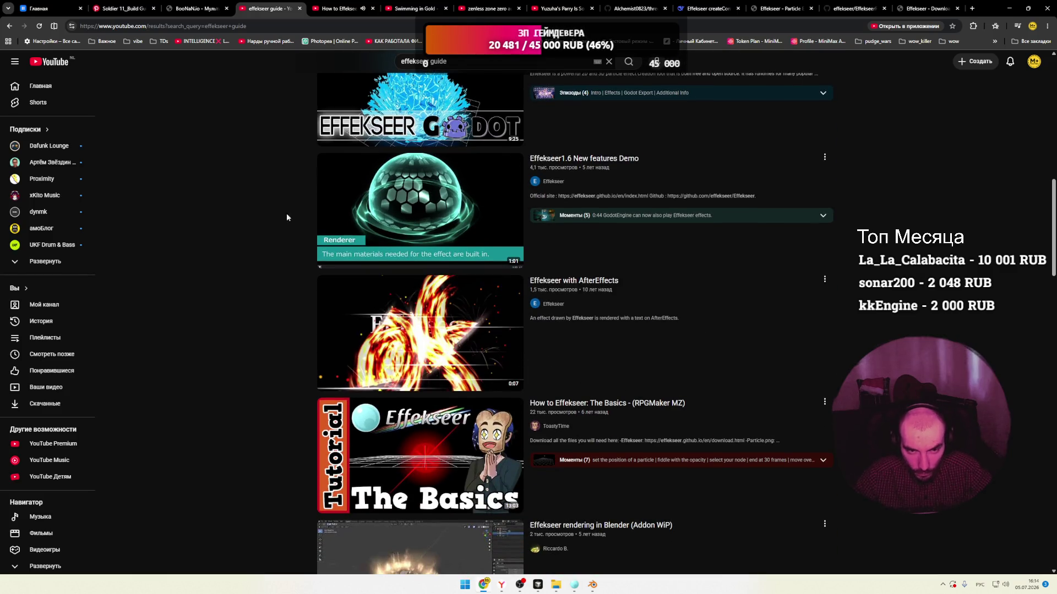
key("ctrl+Tab")
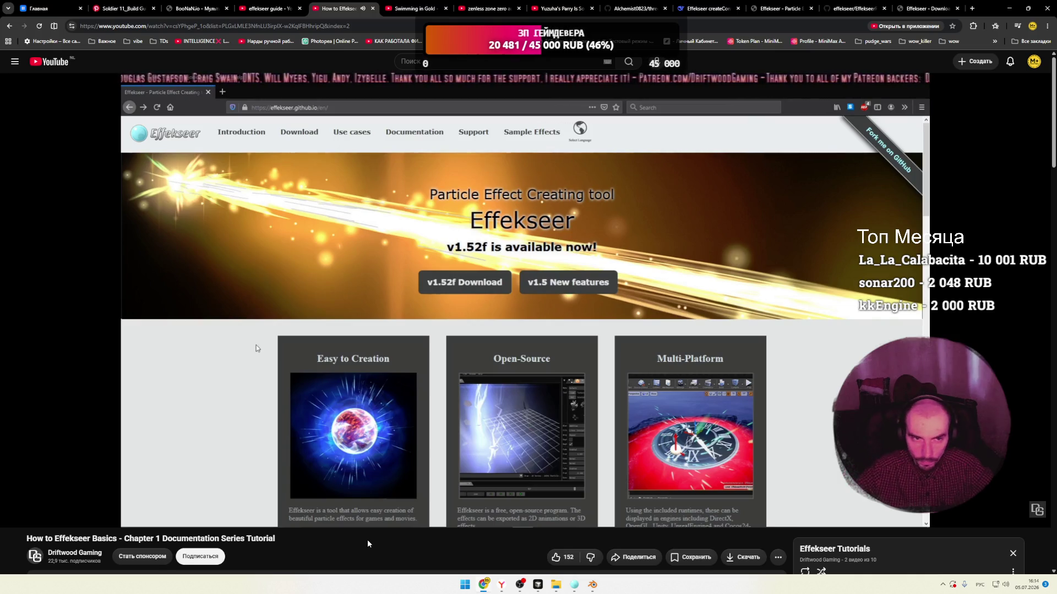
Seek the Basics video through 0:30, 1:14 and 1:03, pausing it at 0:58.
left_click(124, 502)
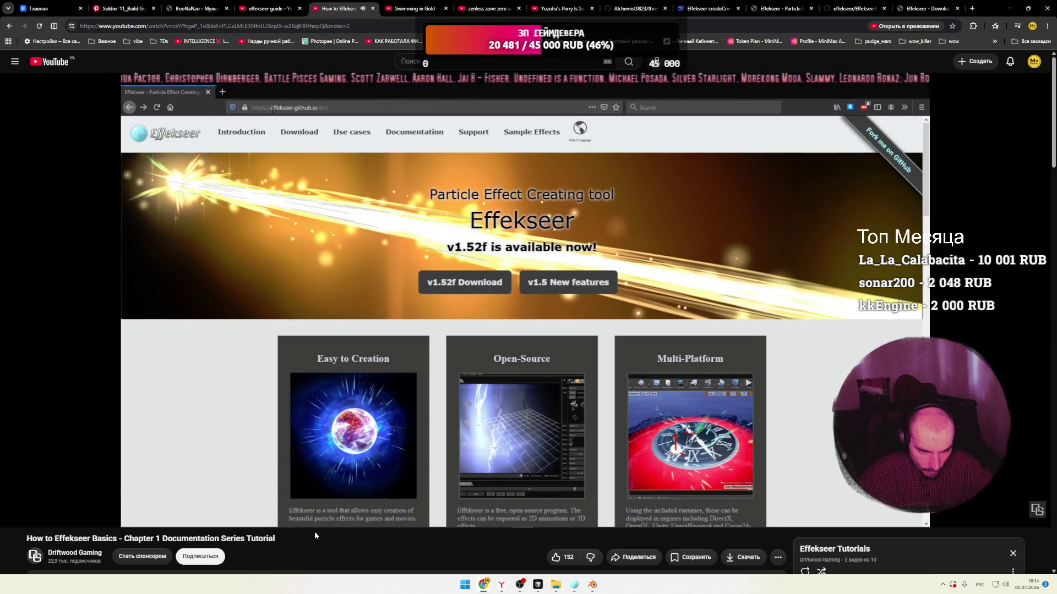
left_click(250, 503)
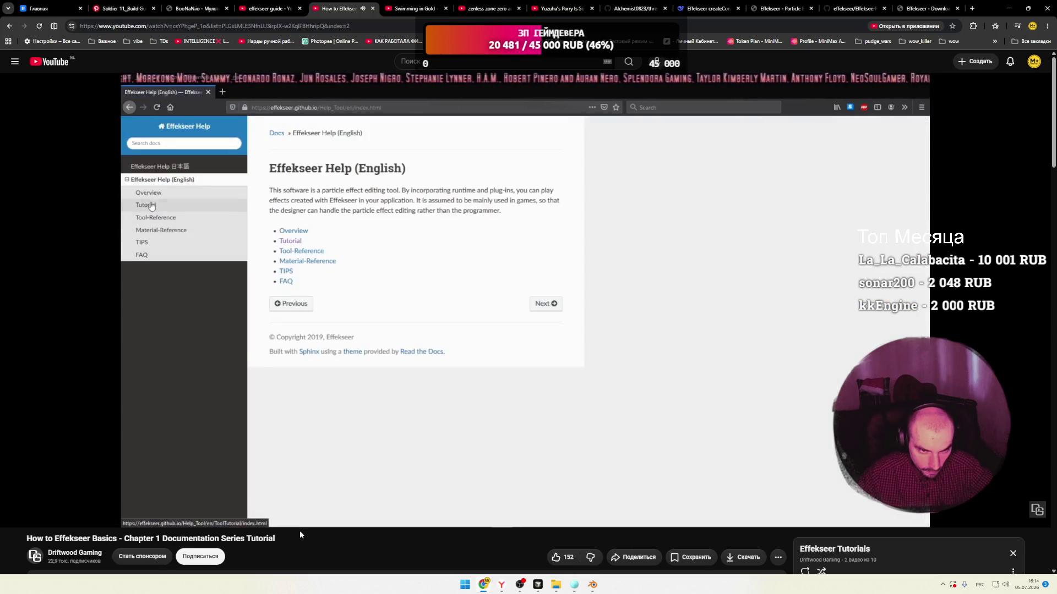
left_click(317, 504)
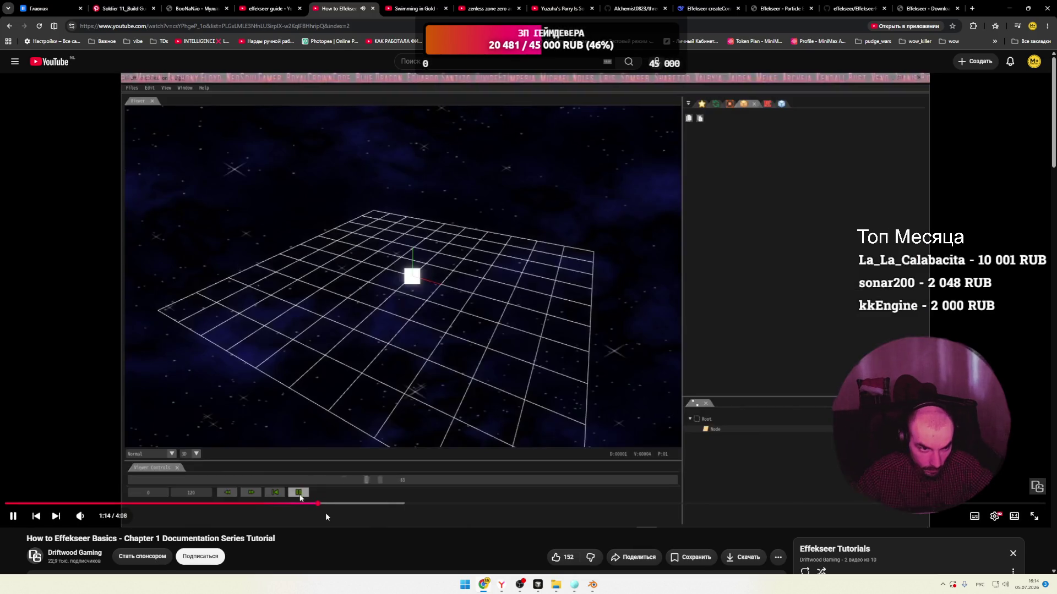
left_click(271, 503)
left_click(477, 303)
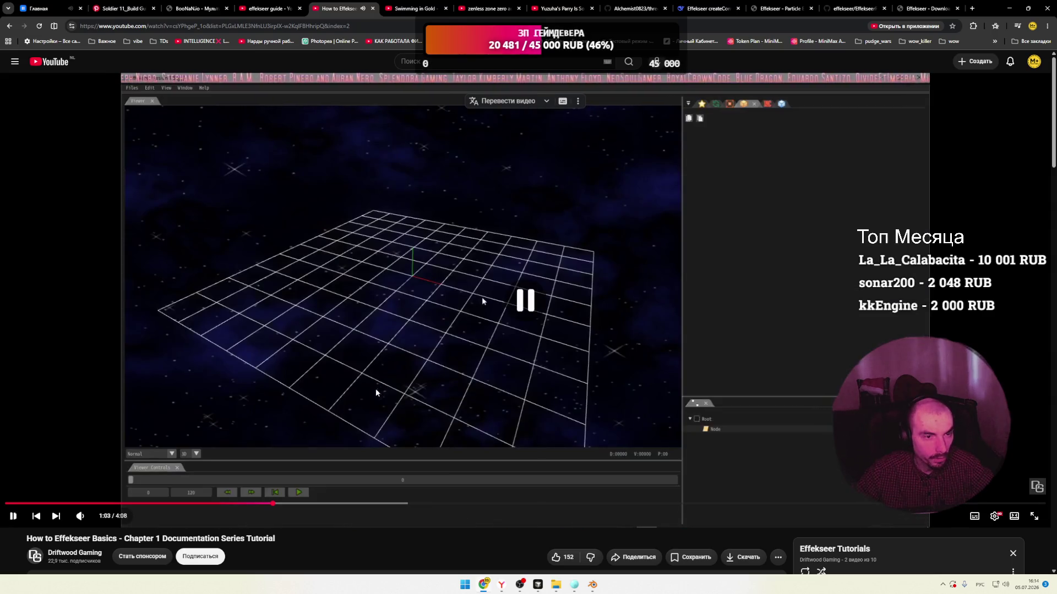
key("Left")
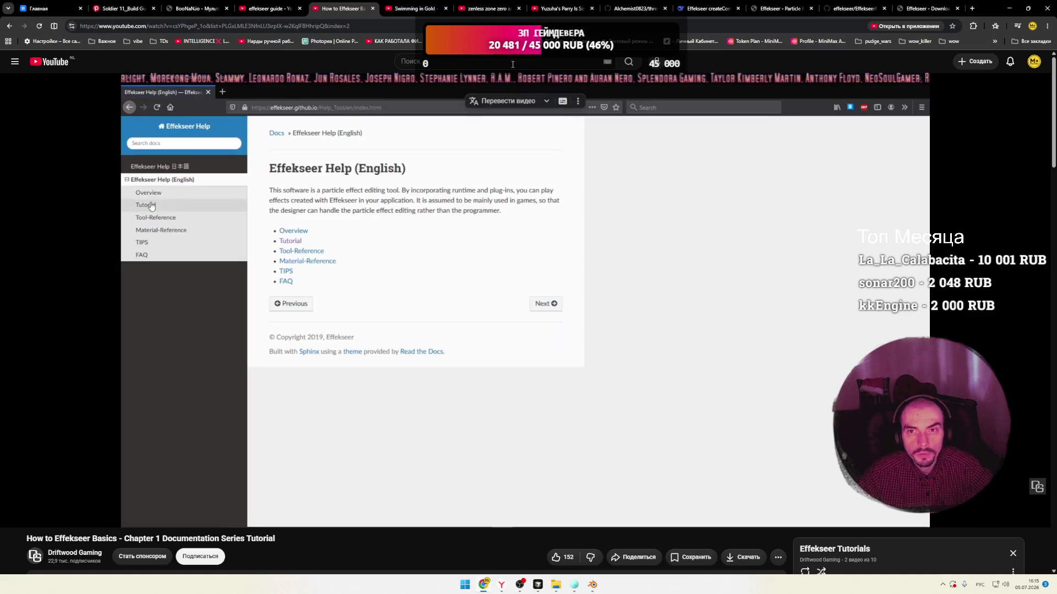
left_click(771, 8)
Scroll through the EffekseerForWebGL README on GitHub.
left_click(870, 12)
scroll(226, 233, "up", 15)
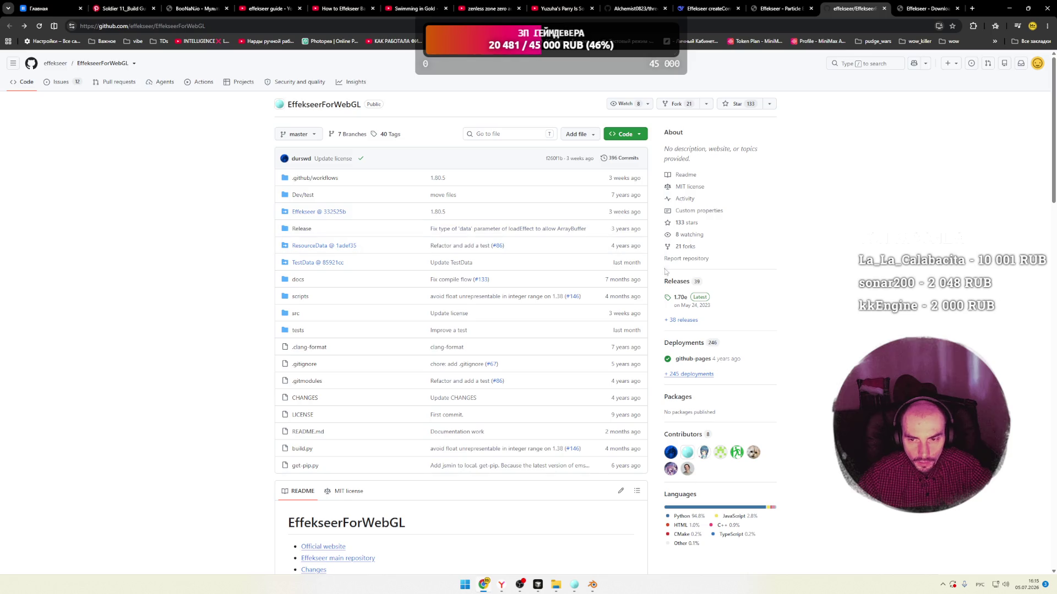
scroll(345, 290, "down", 5)
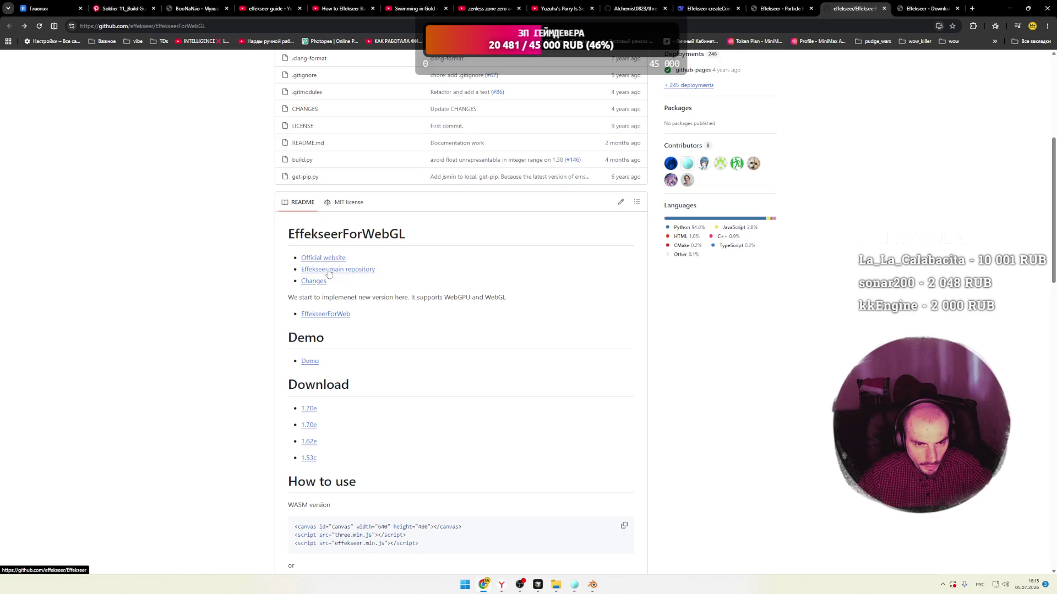
scroll(391, 316, "down", 2)
scroll(390, 314, "down", 2)
scroll(388, 314, "up", 4)
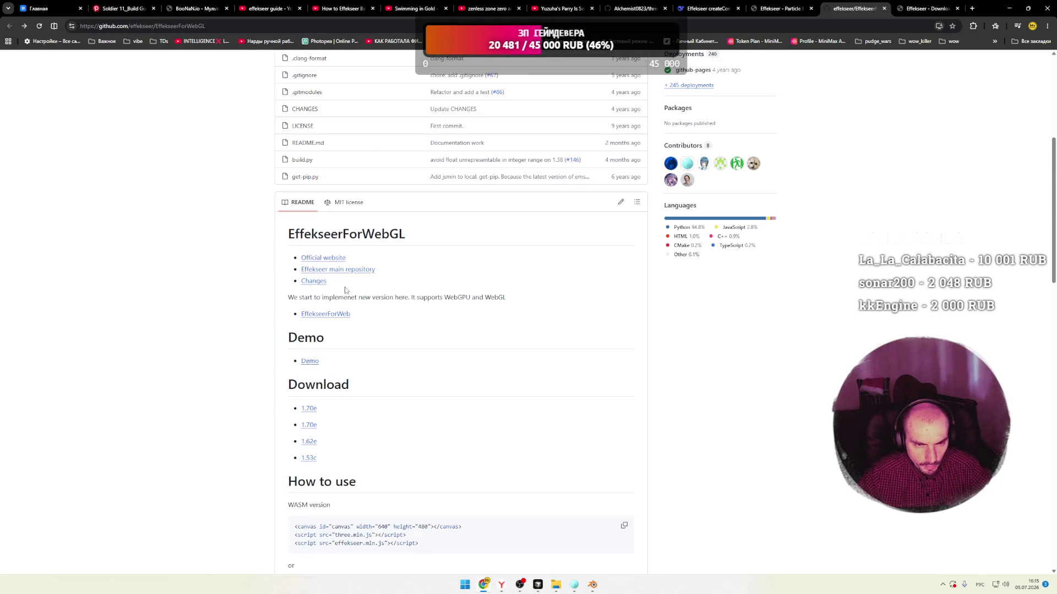
Open the official Effekseer site, which announces v1.80.5.
right_click(335, 259)
left_click(769, 7)
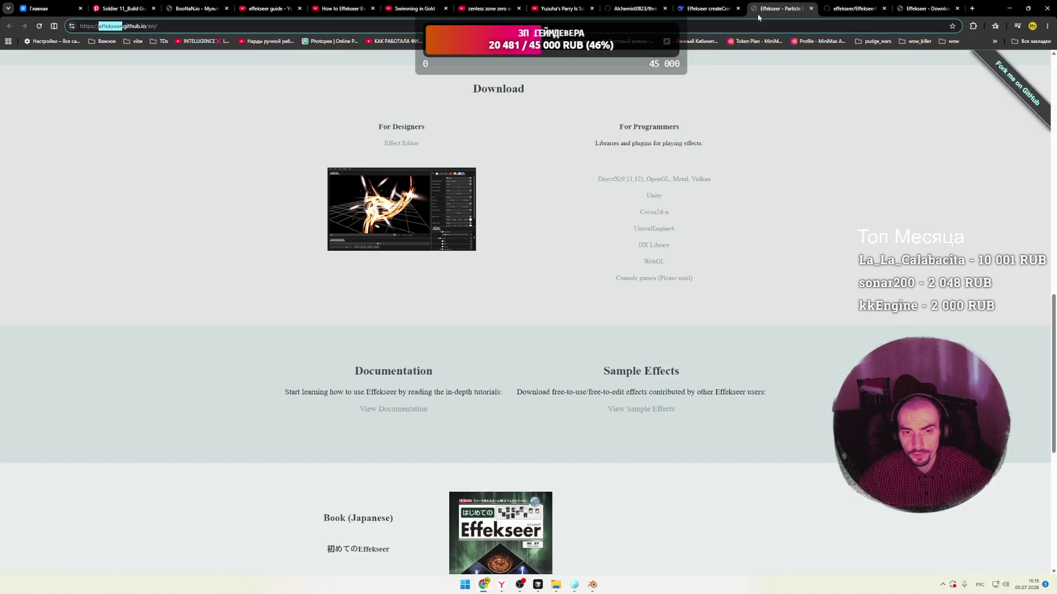
scroll(433, 184, "up", 13)
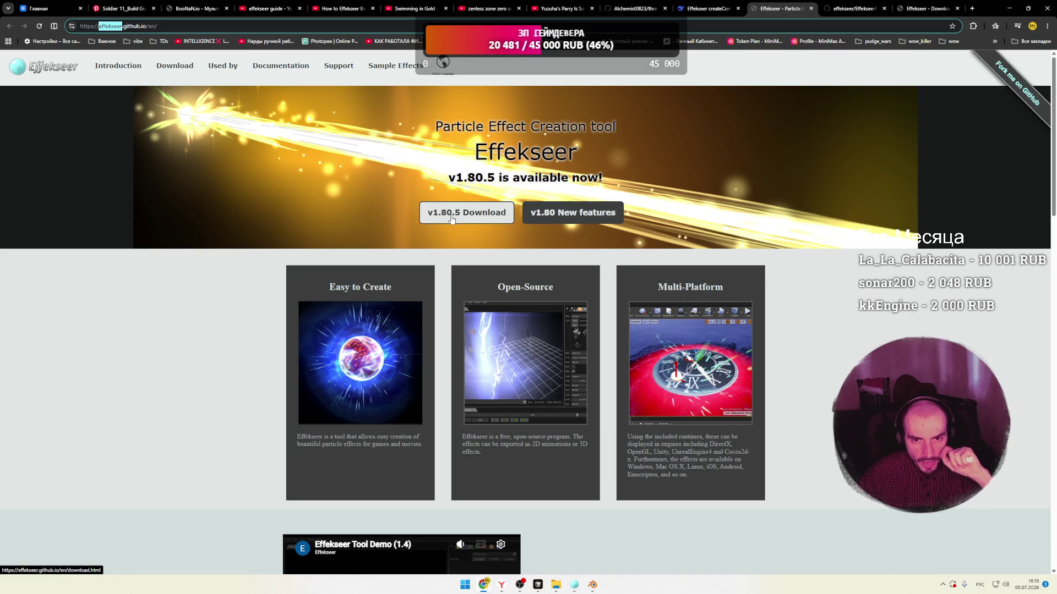
left_click(556, 584)
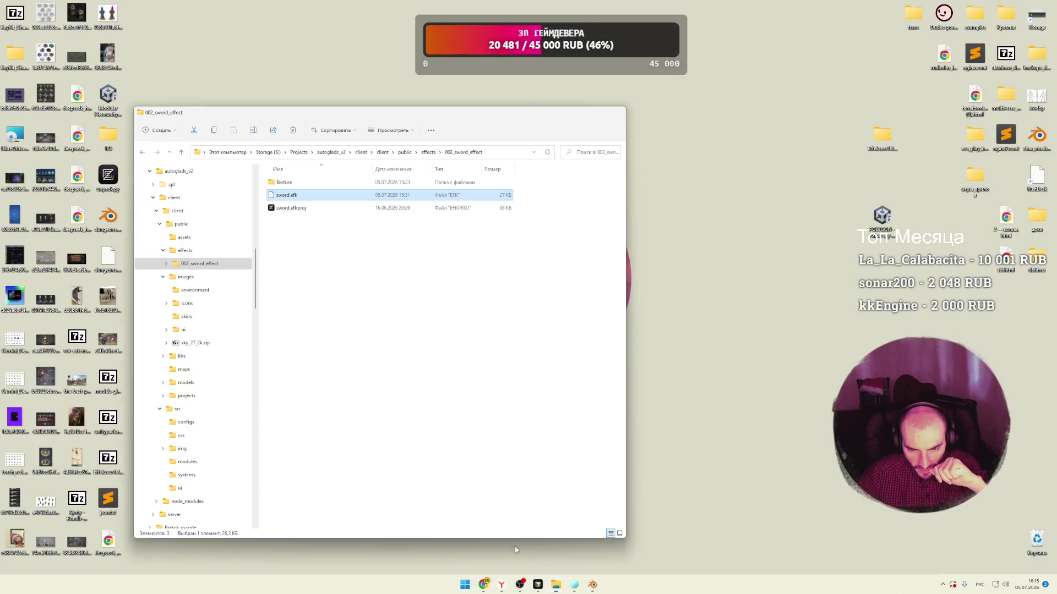
Open public > libs > effekseer.min.js, confirm it is v1.80.2, and close the editor.
left_click(514, 547)
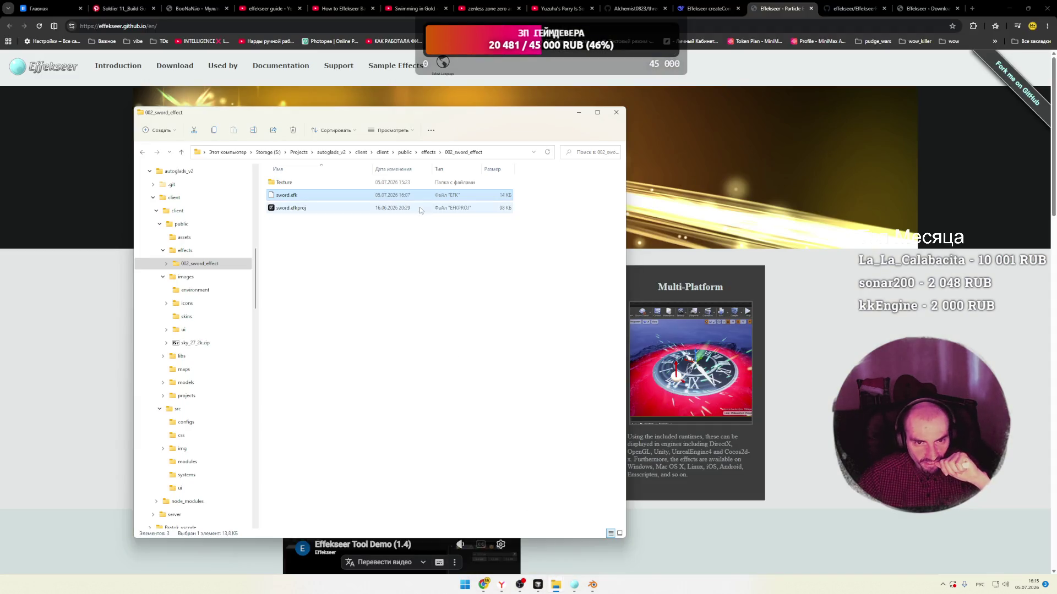
left_click(405, 155)
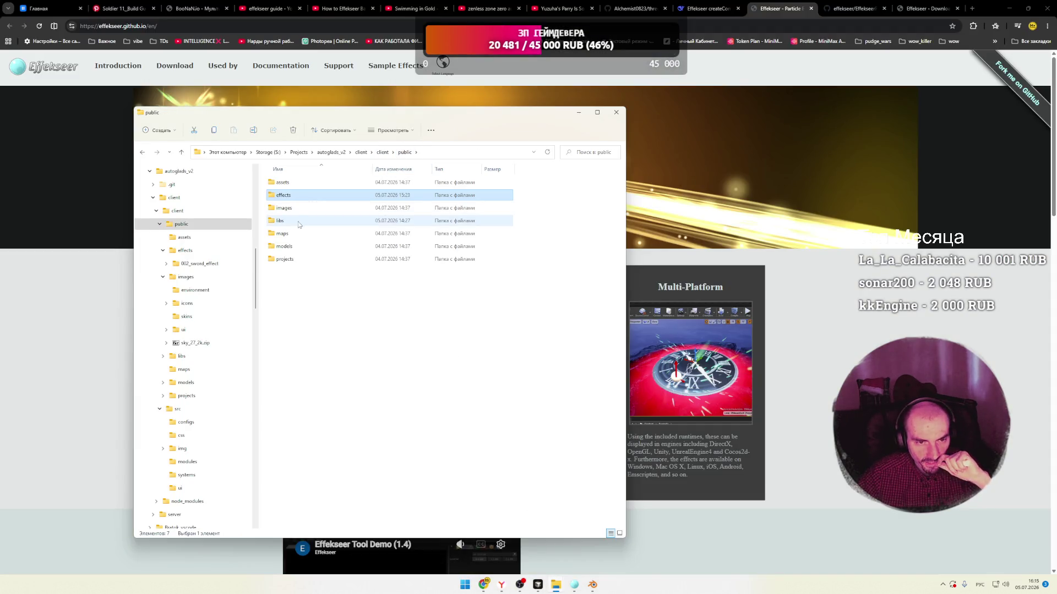
double_click(297, 221)
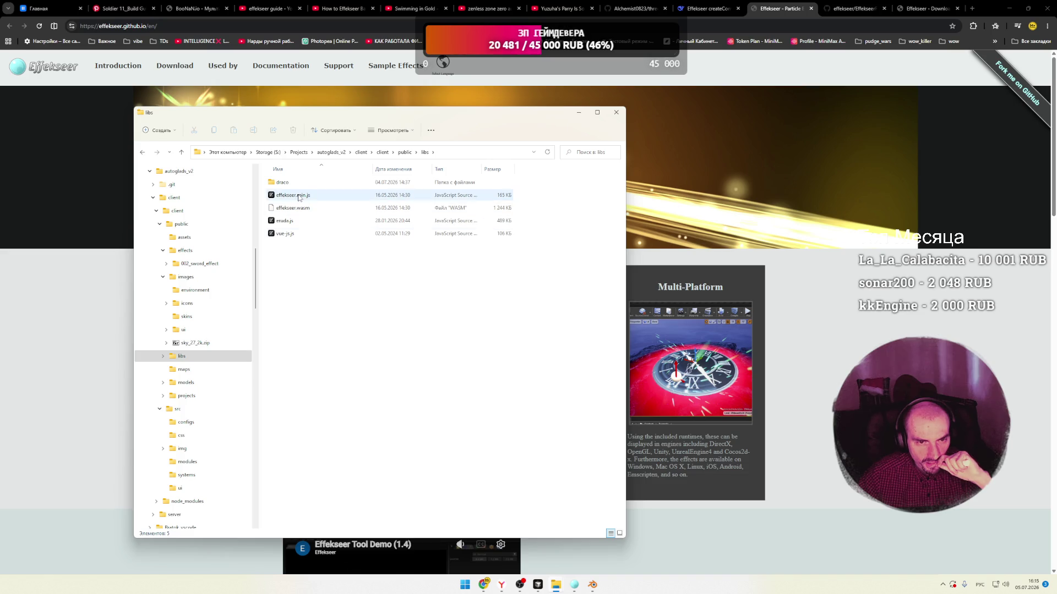
double_click(297, 198)
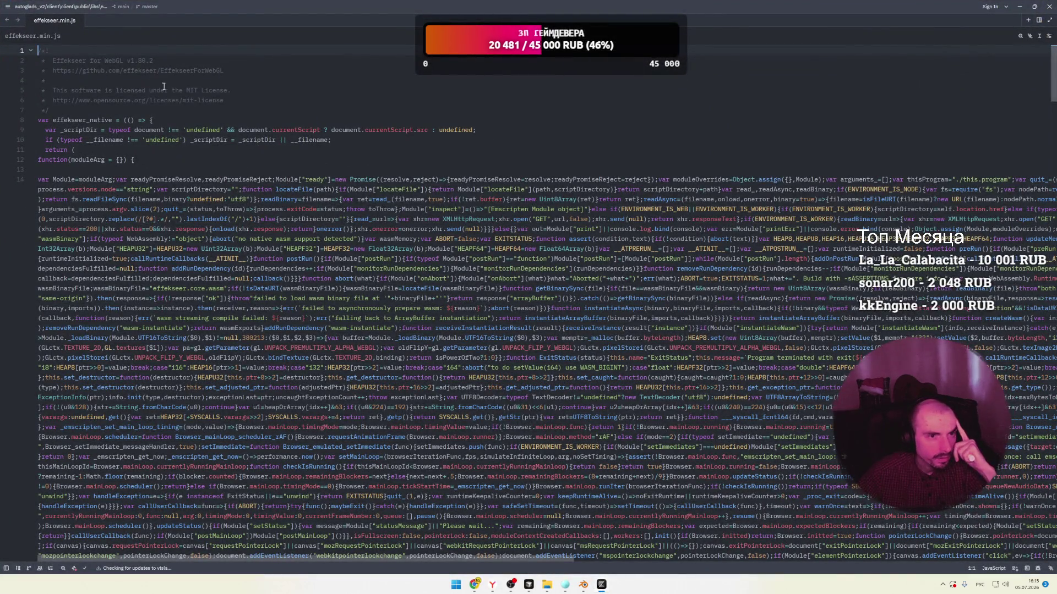
left_click(156, 61)
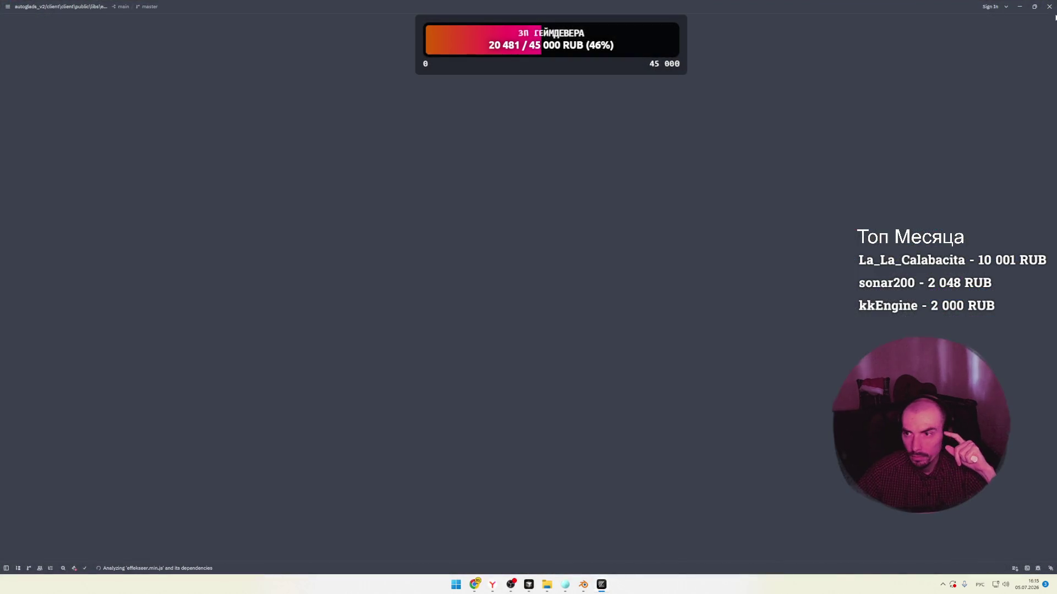
left_click(1049, 6)
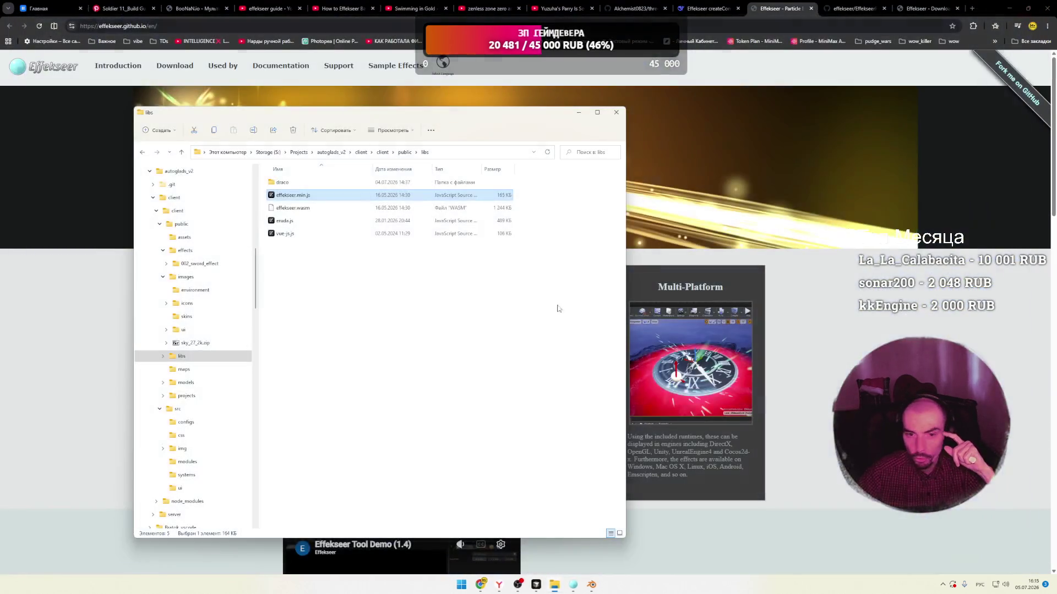
left_click(306, 87)
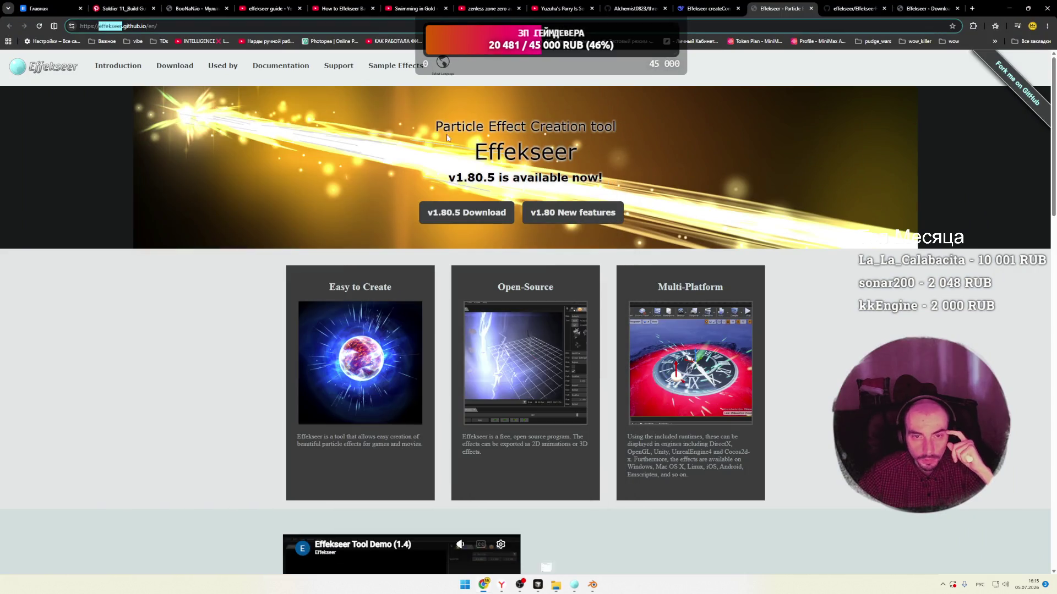
Go from Documentation to the tutorial list and open tutorial 01, 'Sample and Use!'.
left_click(294, 71)
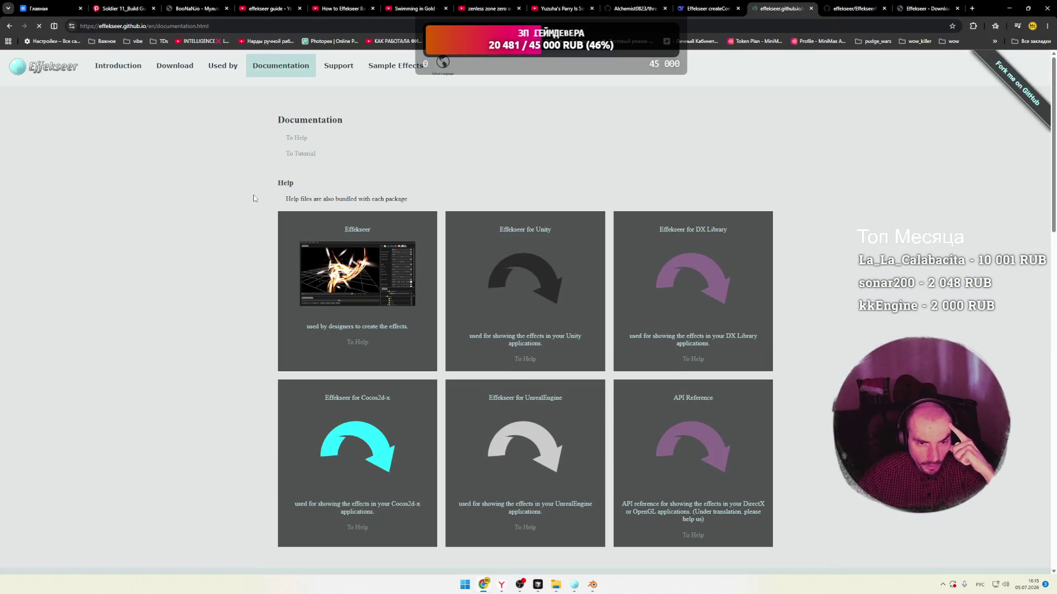
scroll(225, 224, "down", 1)
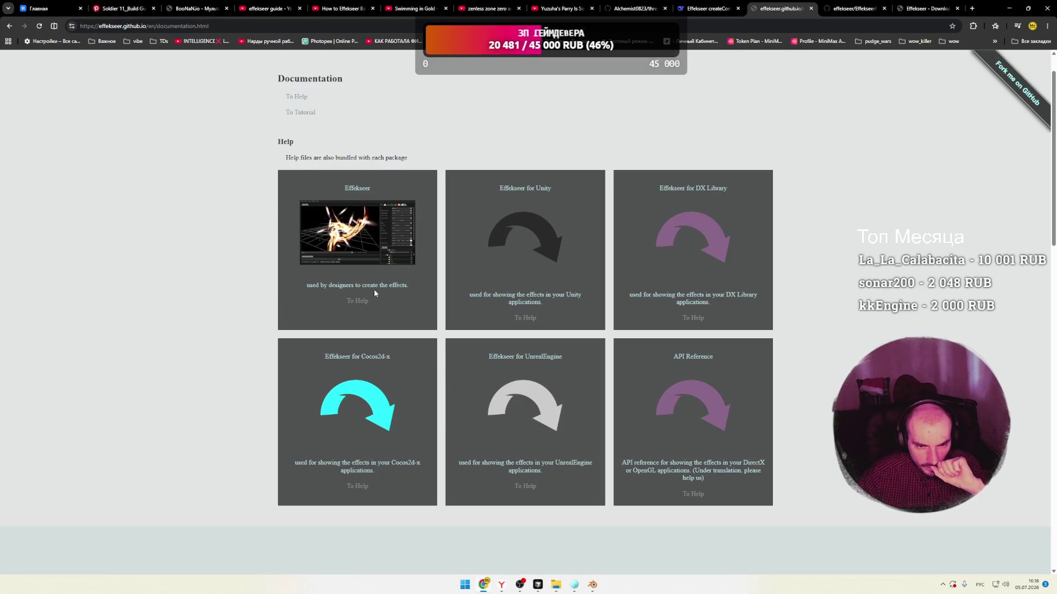
left_click(300, 113)
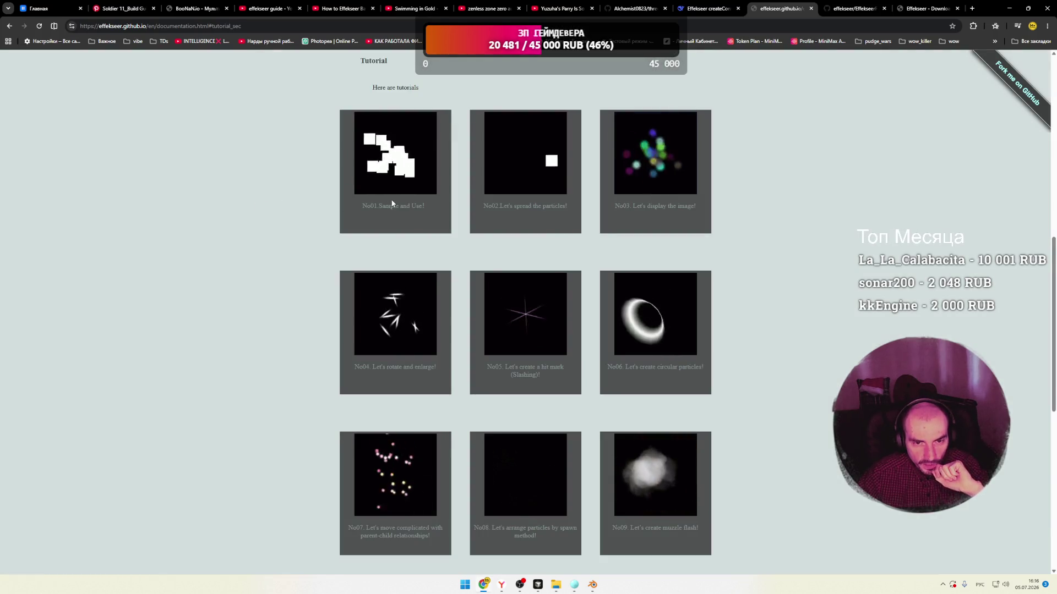
left_click(401, 181)
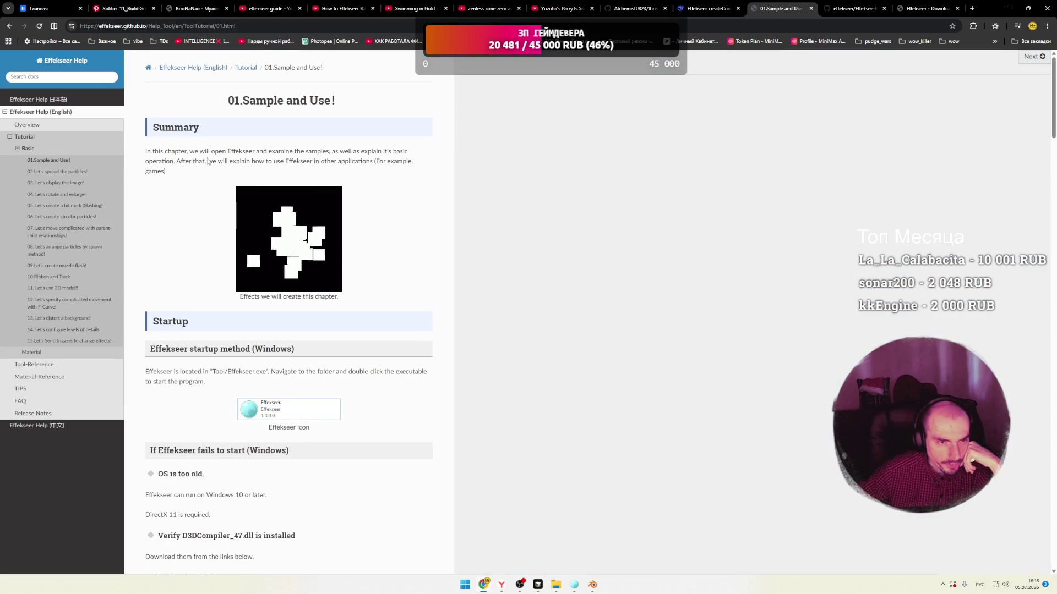
Read down the 01 tutorial page, highlighting passages along the way.
scroll(207, 160, "down", 2)
left_click_drag(154, 248, 257, 249)
left_click(258, 249)
scroll(224, 267, "down", 2)
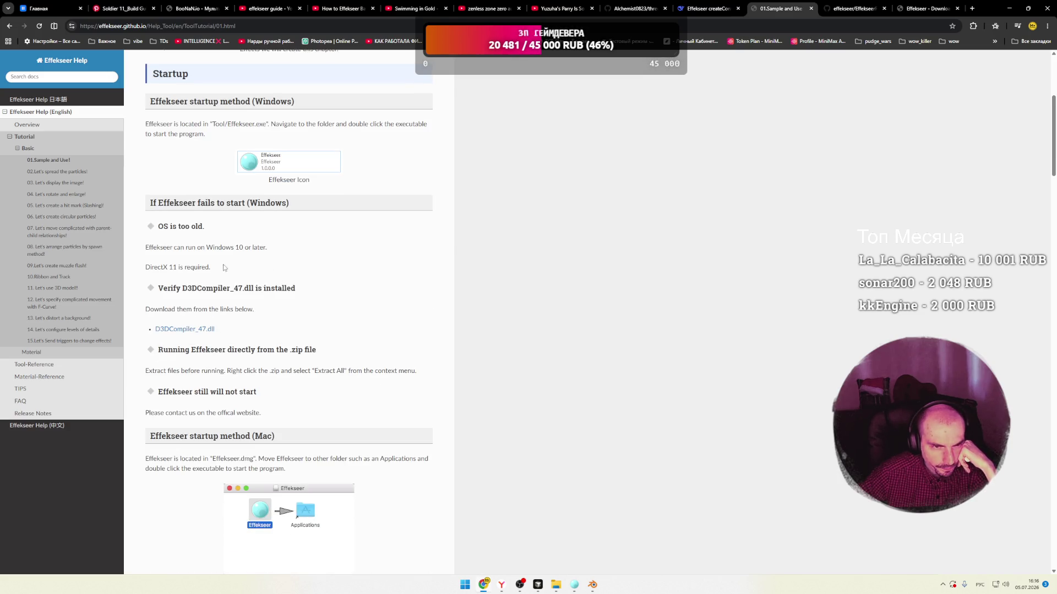
left_click_drag(194, 226, 164, 227)
left_click(165, 227)
scroll(203, 265, "down", 3)
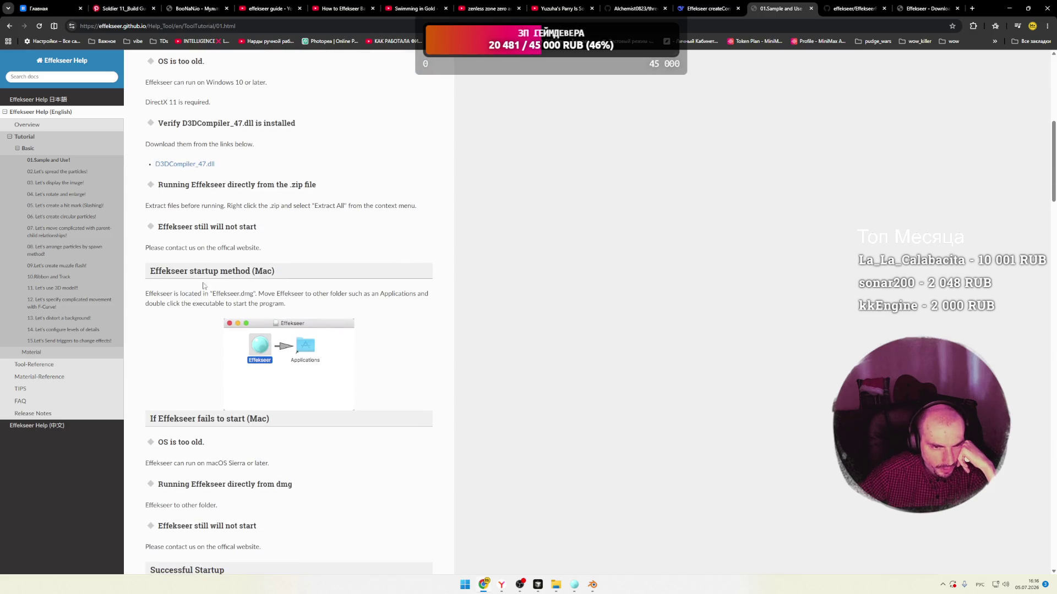
left_click_drag(189, 271, 256, 271)
Scroll to the 01 tutorial's Summary and open '02.Let's spread the particles!'.
scroll(219, 277, "down", 4)
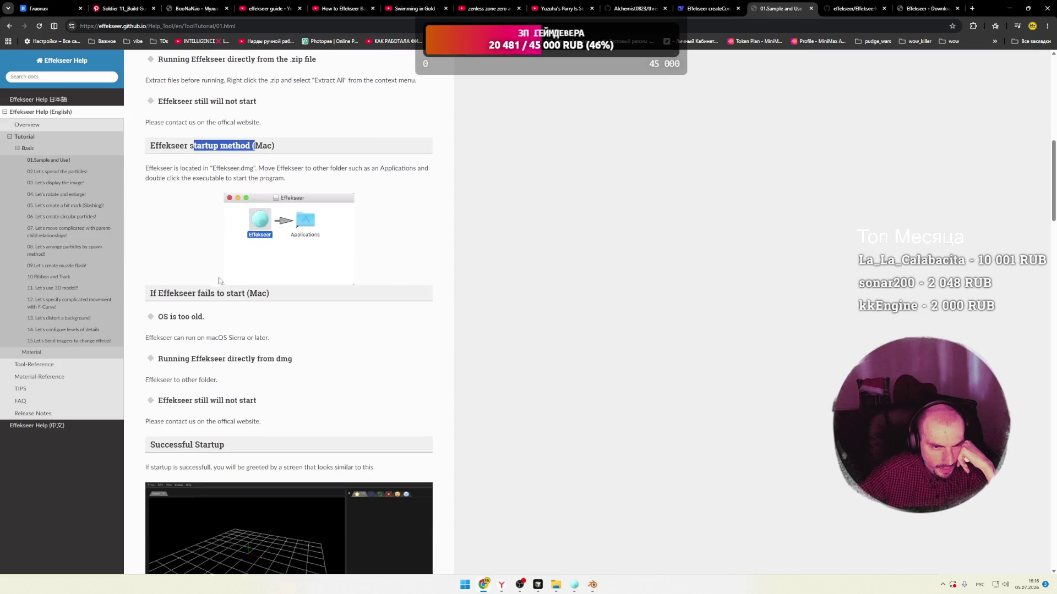
scroll(219, 277, "down", 4)
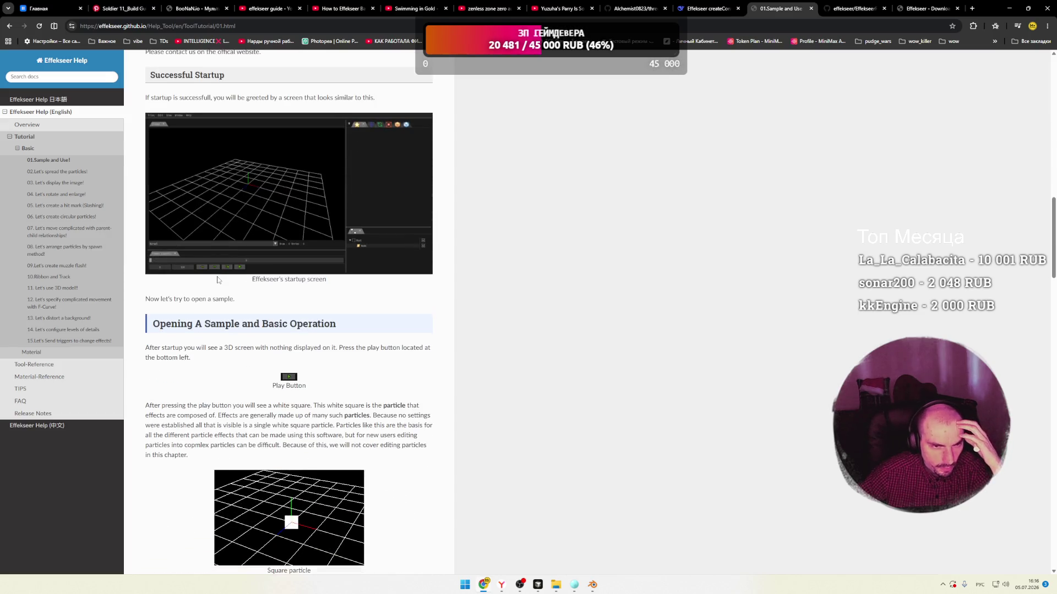
scroll(218, 280, "down", 1)
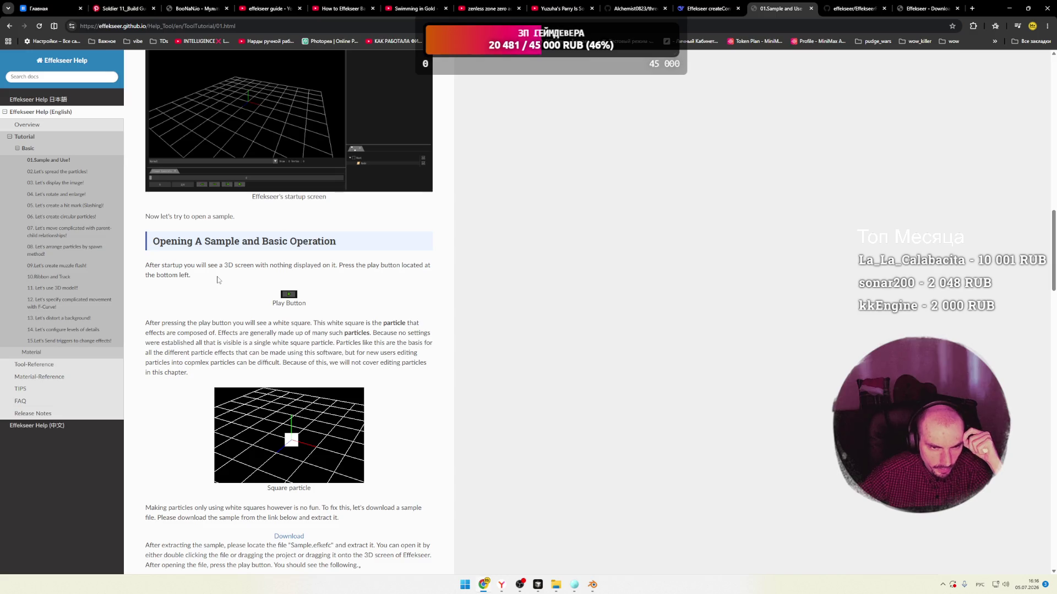
scroll(217, 280, "down", 2)
scroll(191, 279, "down", 3)
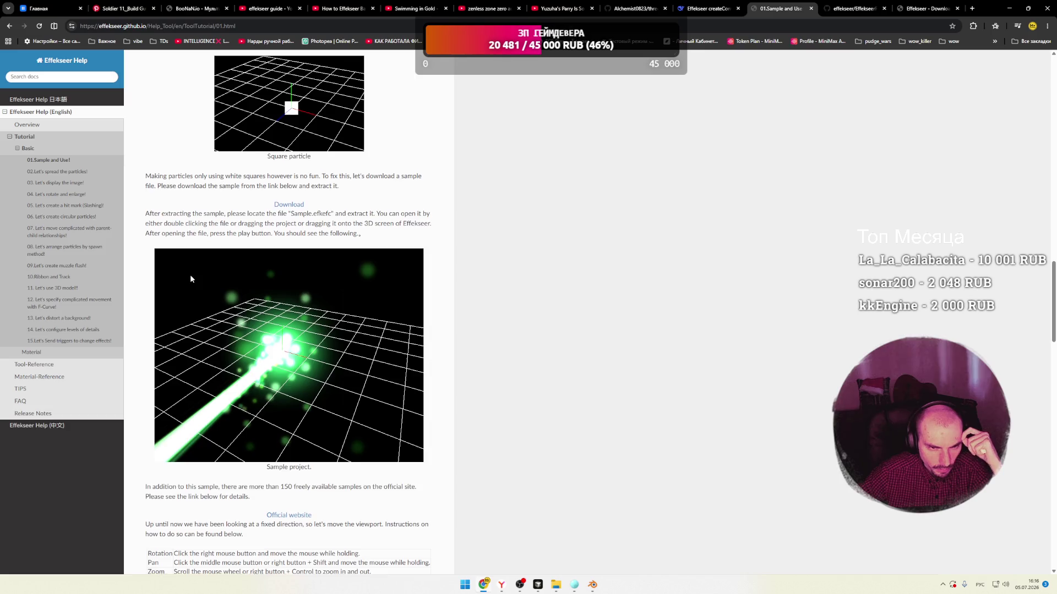
scroll(190, 278, "down", 3)
scroll(176, 289, "down", 10)
scroll(173, 292, "down", 2)
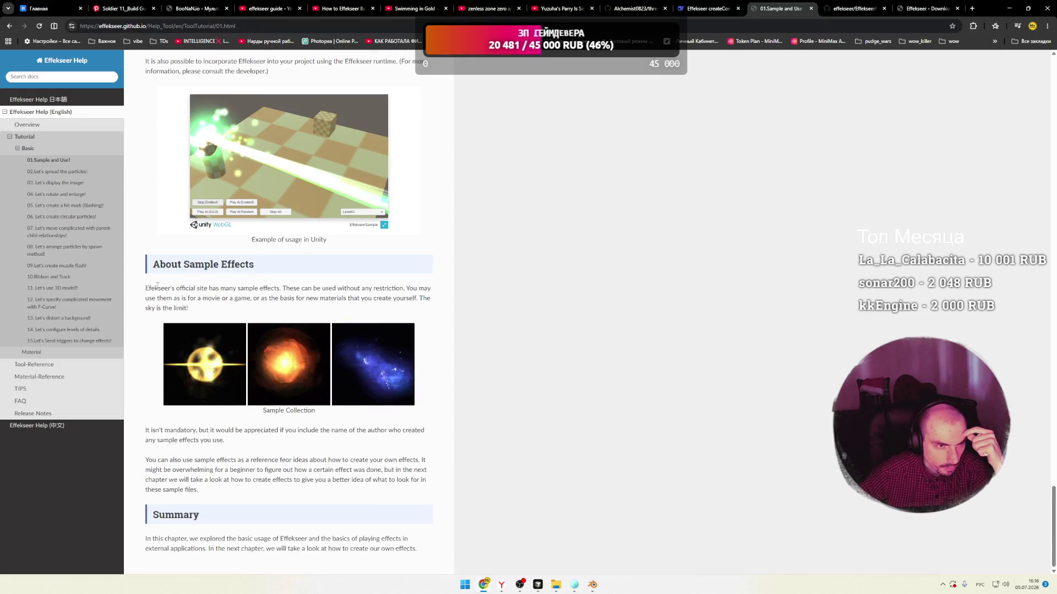
left_click(61, 175)
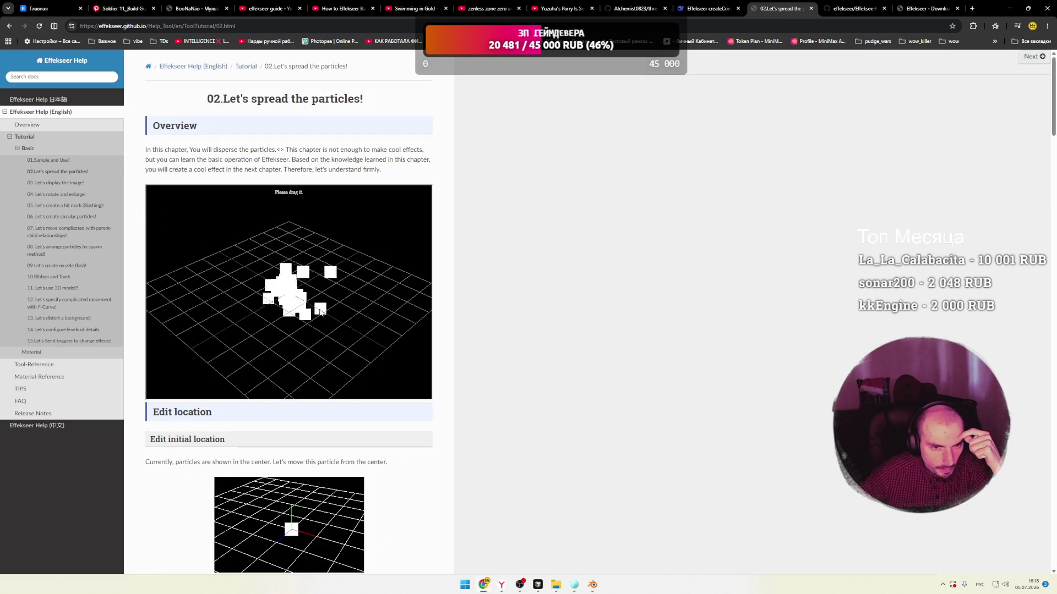
Read tutorial 02 down to its Position window X section, then return to the editor.
left_click_drag(292, 308, 302, 297)
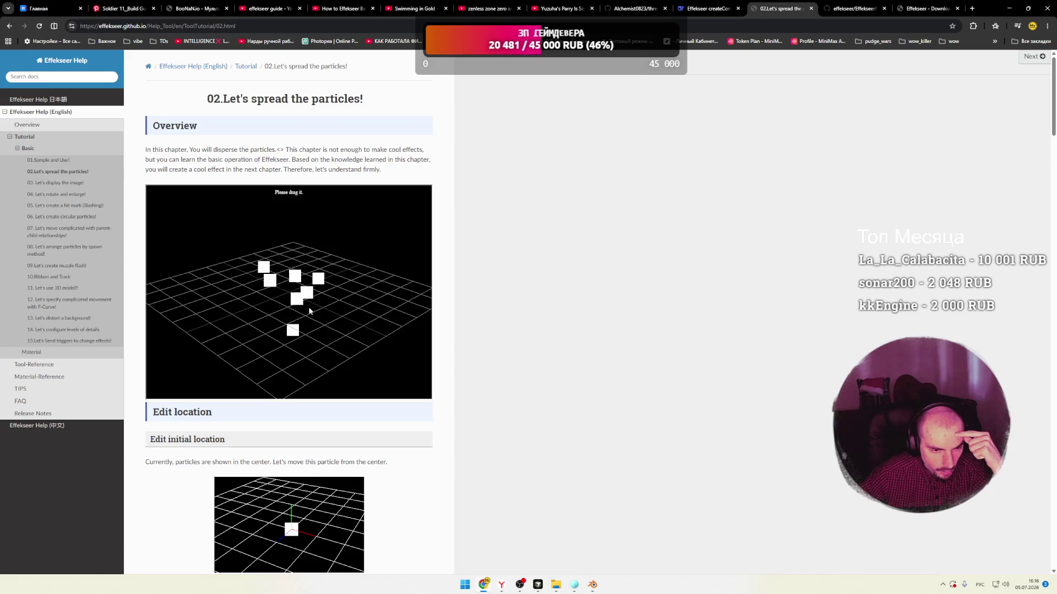
scroll(463, 270, "down", 5)
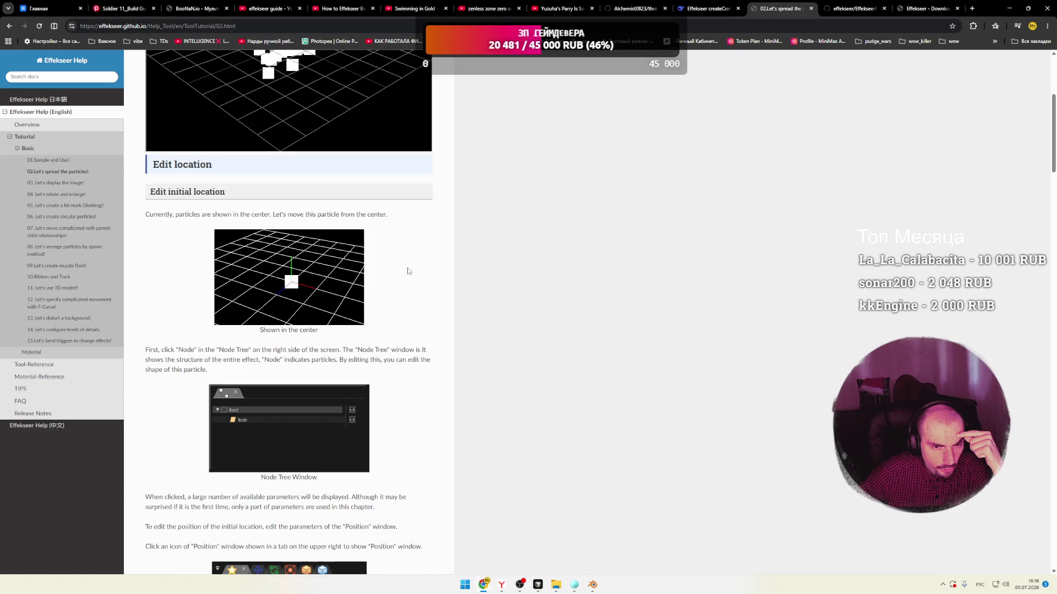
scroll(408, 270, "down", 2)
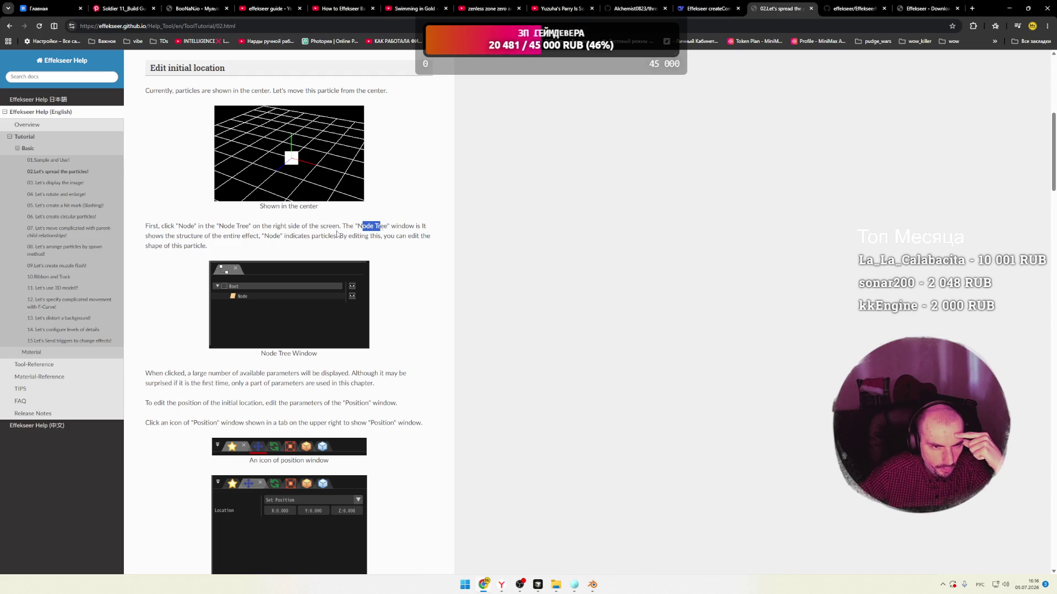
scroll(267, 248, "down", 2)
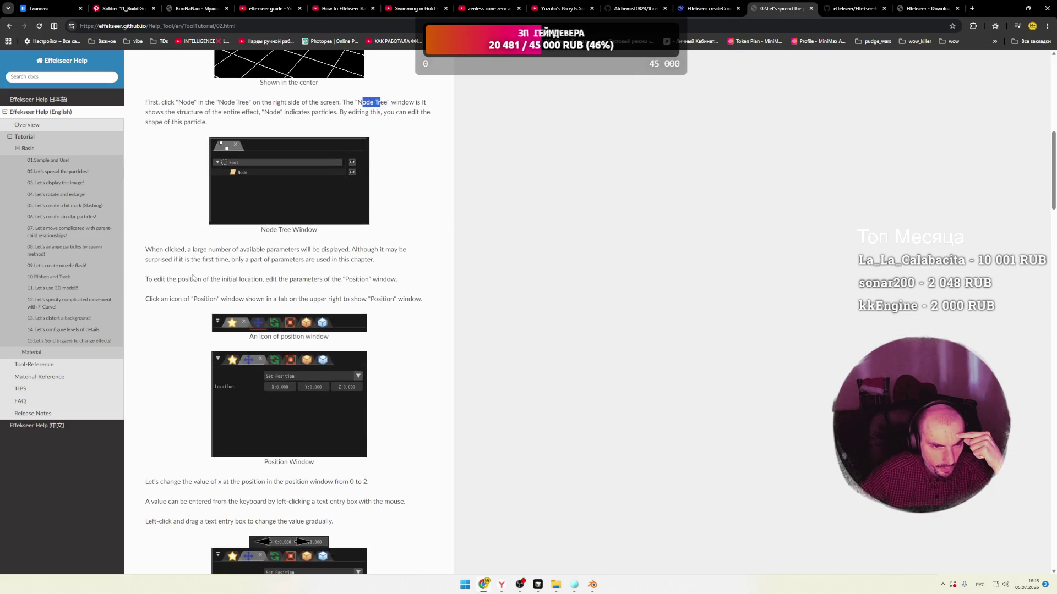
left_click_drag(168, 250, 268, 249)
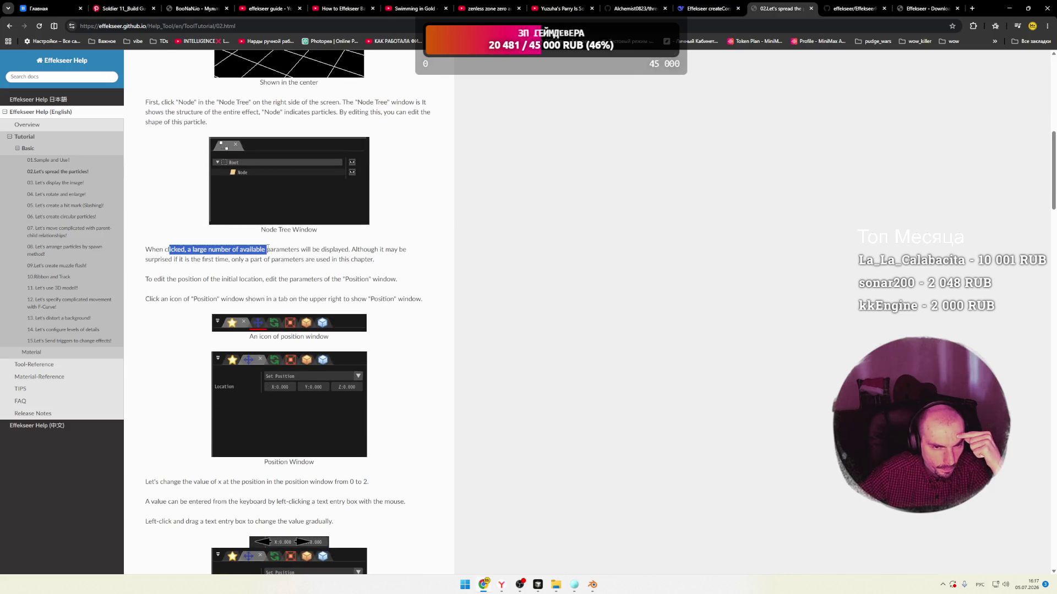
left_click(287, 247)
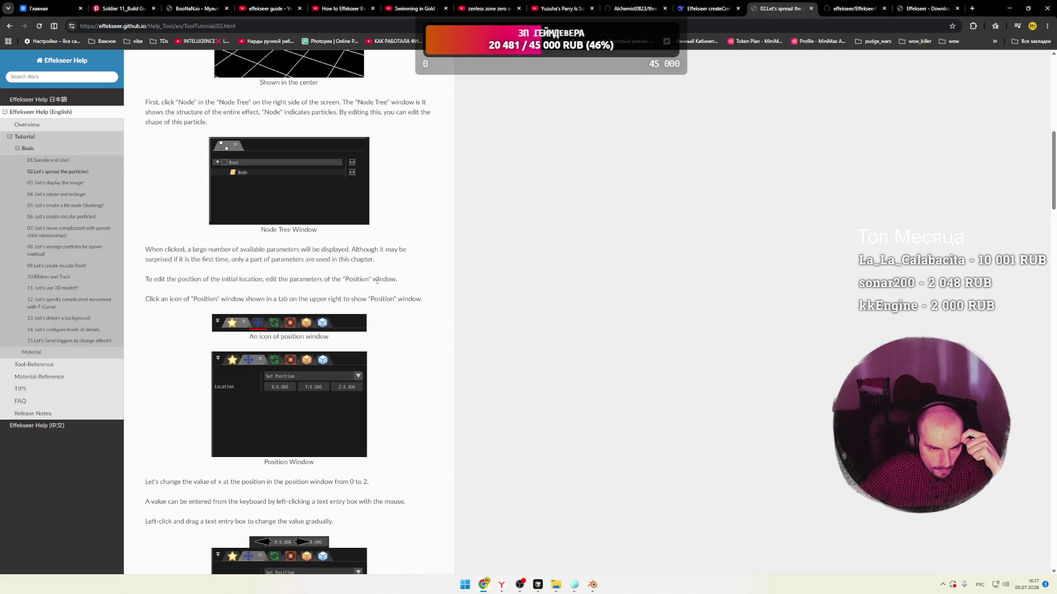
scroll(340, 296, "down", 2)
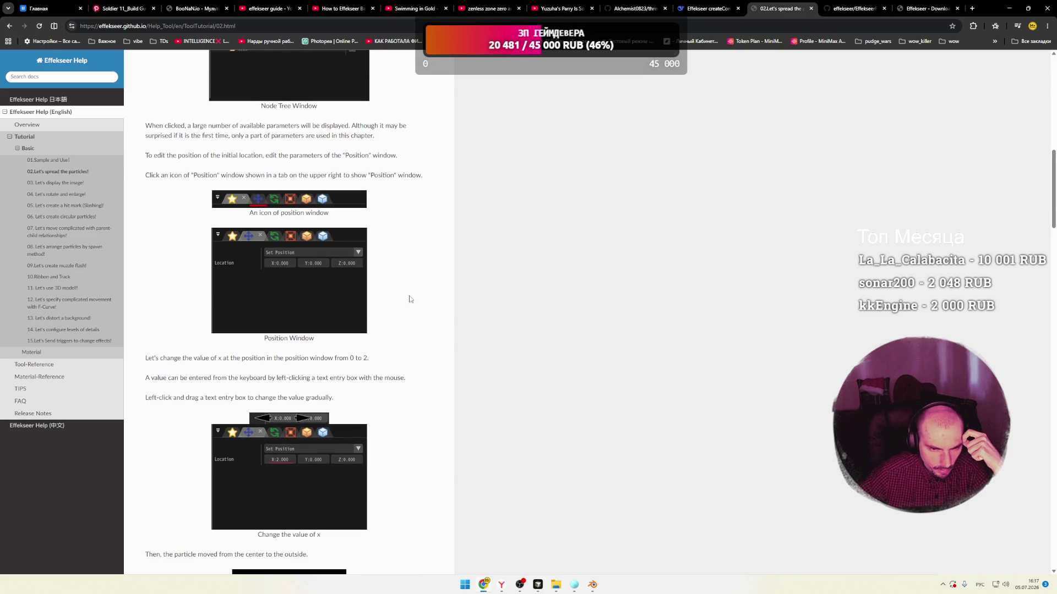
scroll(410, 299, "down", 1)
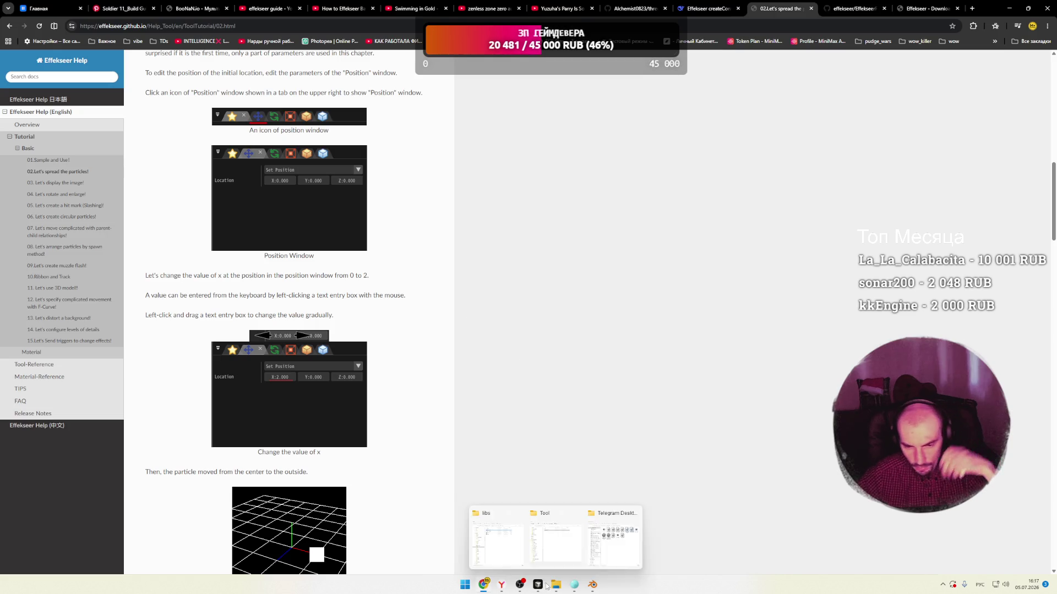
left_click(574, 585)
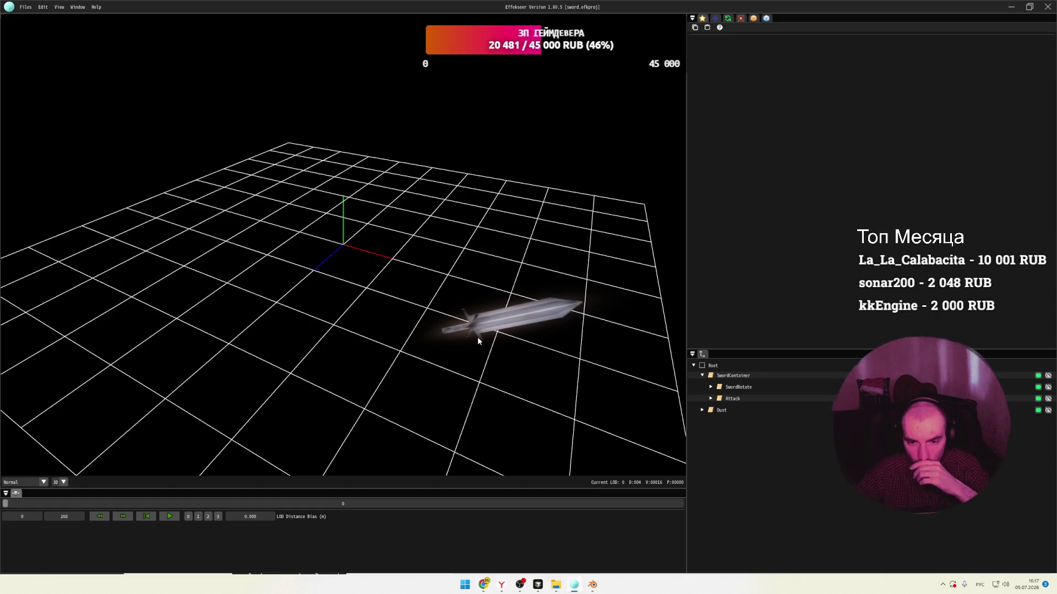
Set SwordContainer's Location X to 0, orbit the view, and replay the effect.
left_click(733, 377)
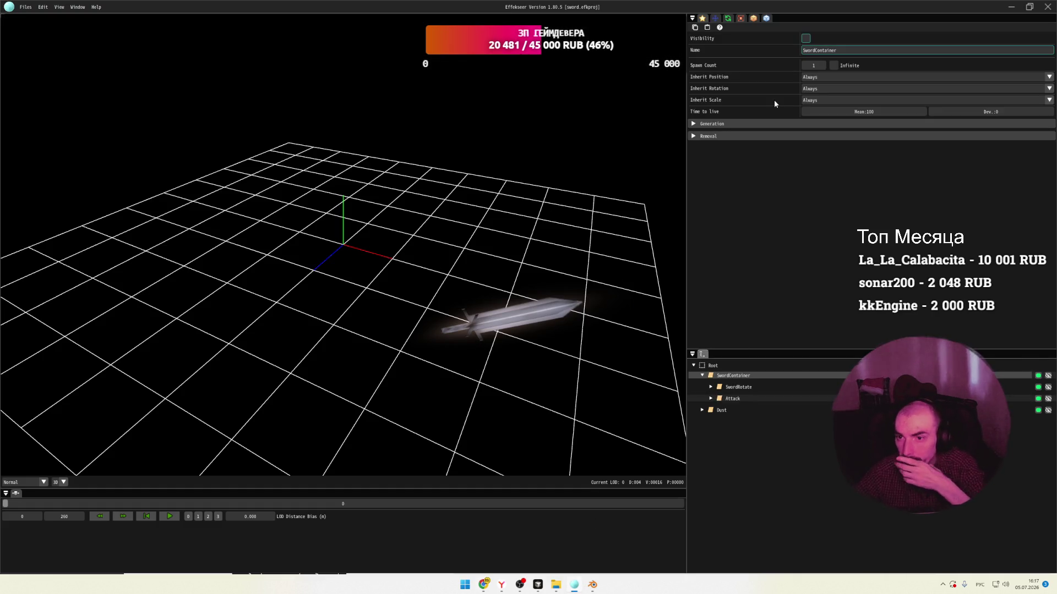
left_click(715, 18)
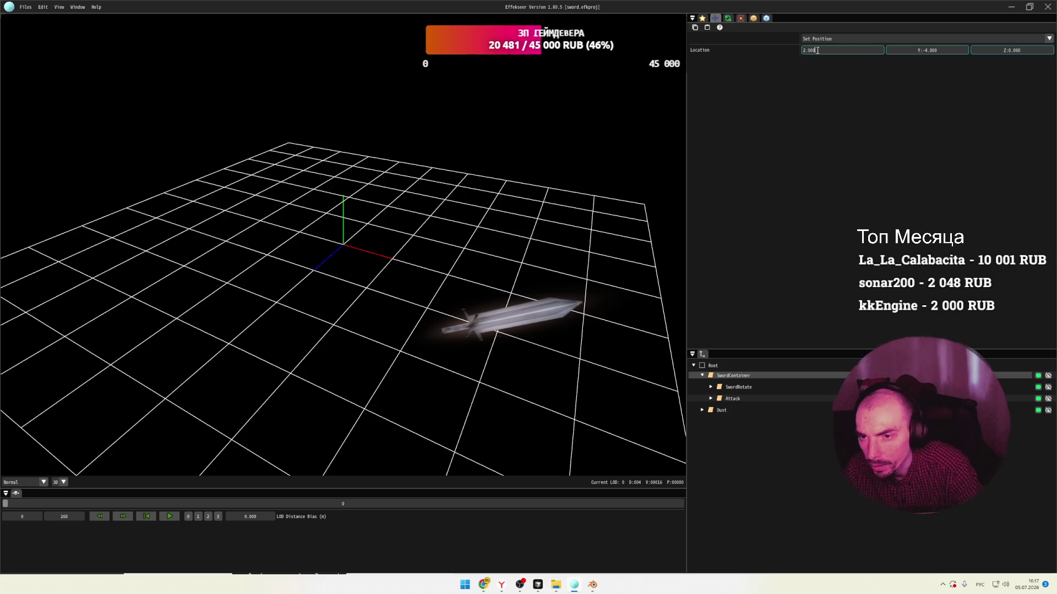
type("0")
key("Return")
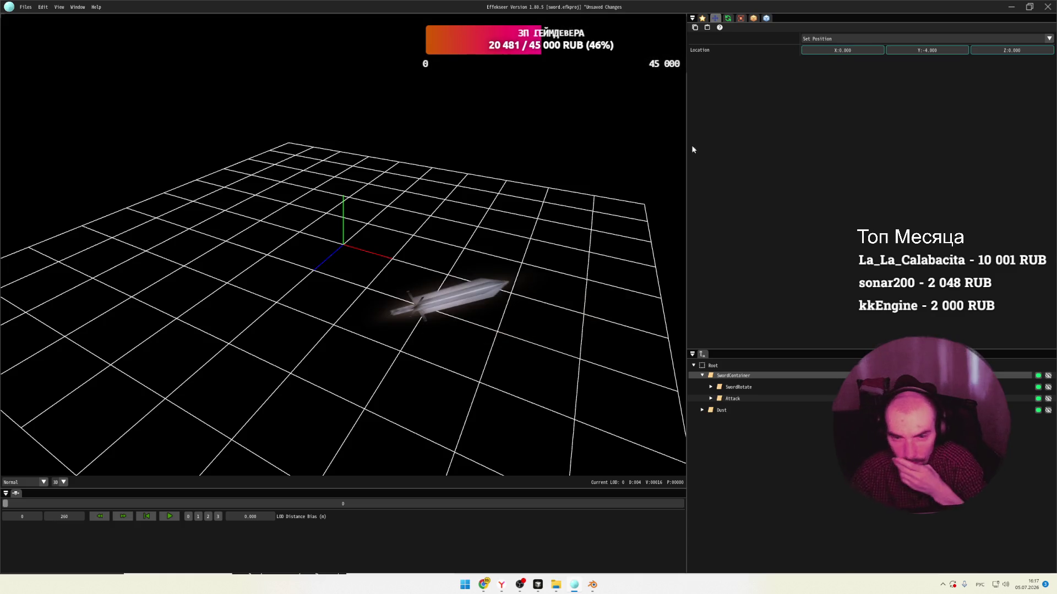
mouse_move(468, 215)
right_mouse_down()
mouse_move(435, 220)
mouse_move(487, 198)
mouse_move(478, 227)
mouse_move(485, 204)
mouse_move(497, 205)
right_mouse_up()
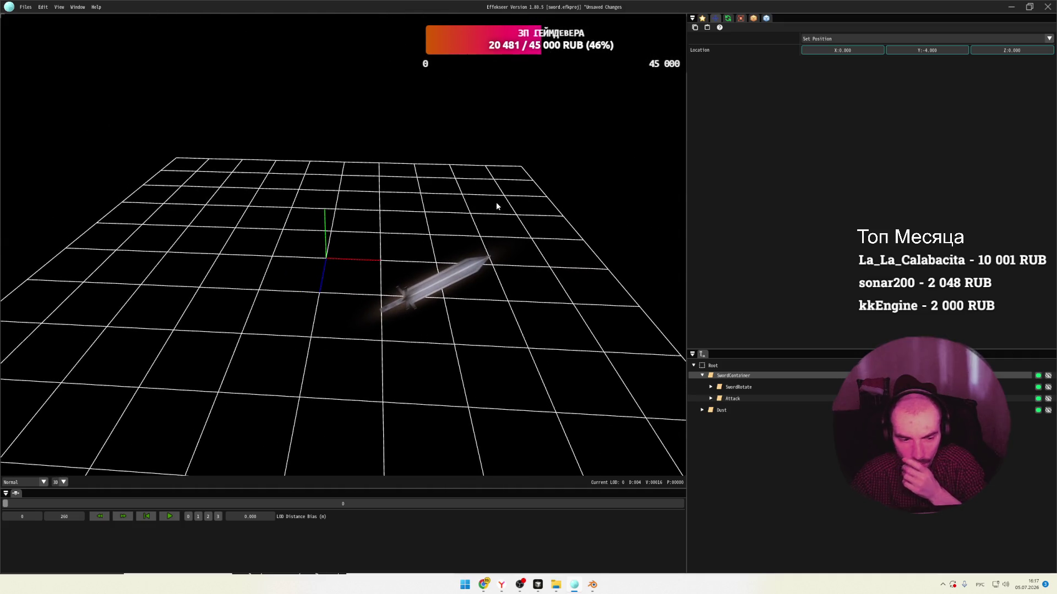
left_click(124, 517)
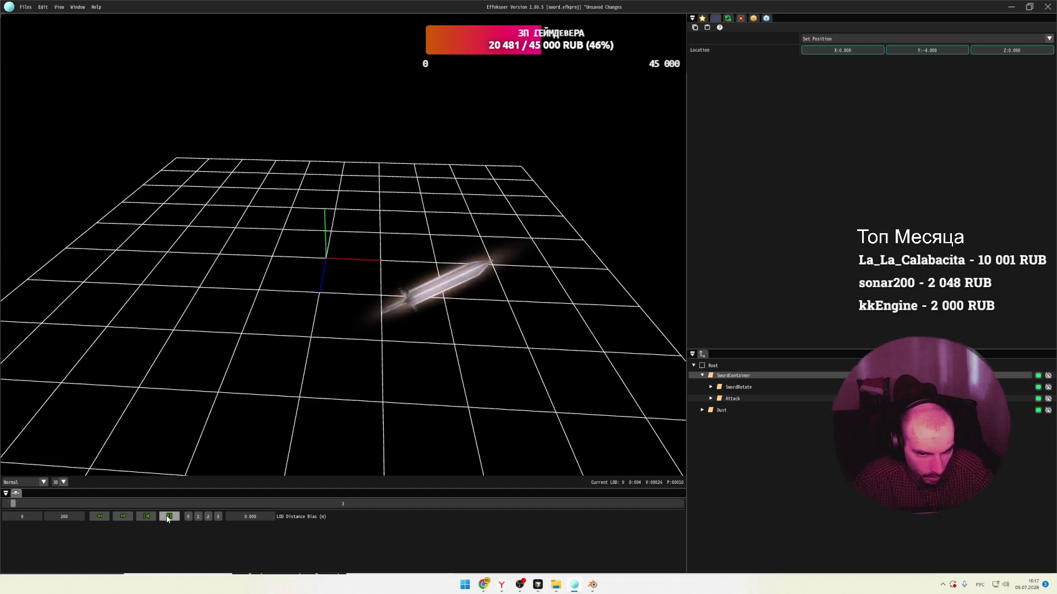
Pause at frame 204 and browse SwordContainer's render, basic and rotation tabs, keeping Default material.
mouse_move(429, 330)
right_mouse_down()
mouse_move(483, 344)
mouse_move(465, 337)
mouse_move(501, 335)
mouse_move(476, 346)
right_mouse_up()
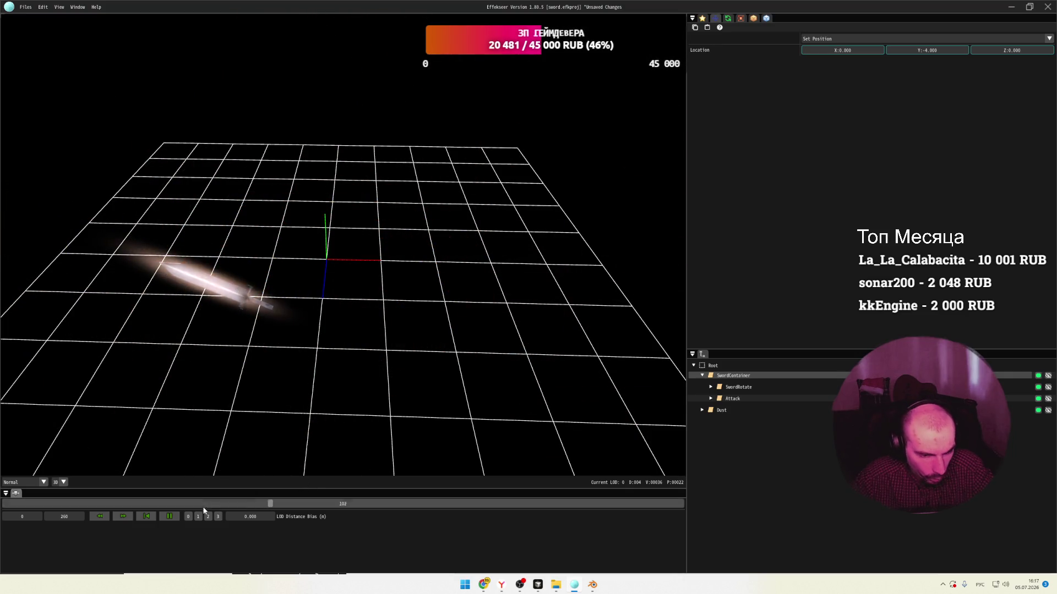
left_click(169, 516)
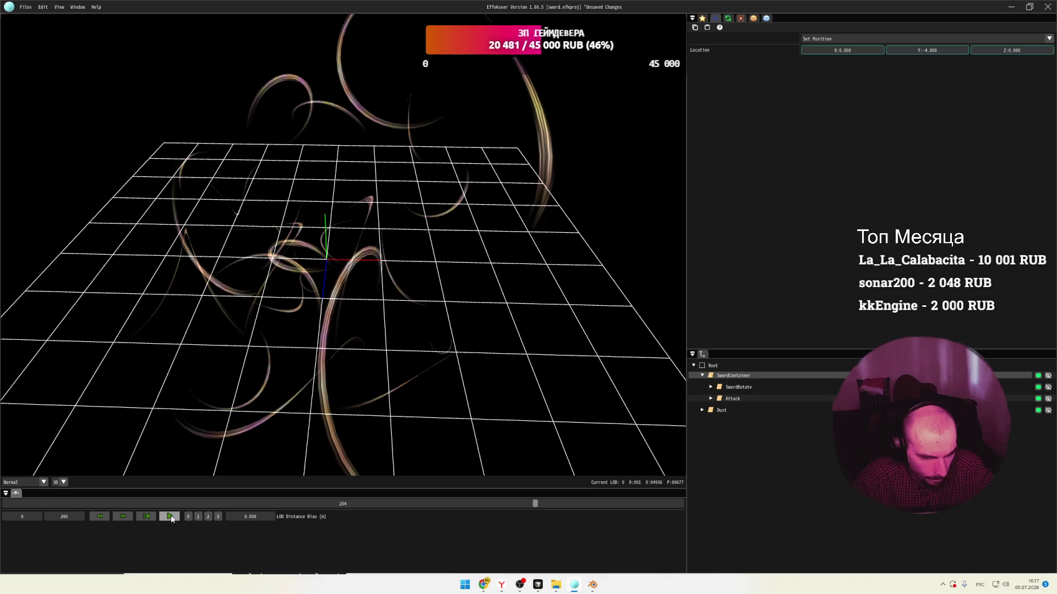
left_click(766, 23)
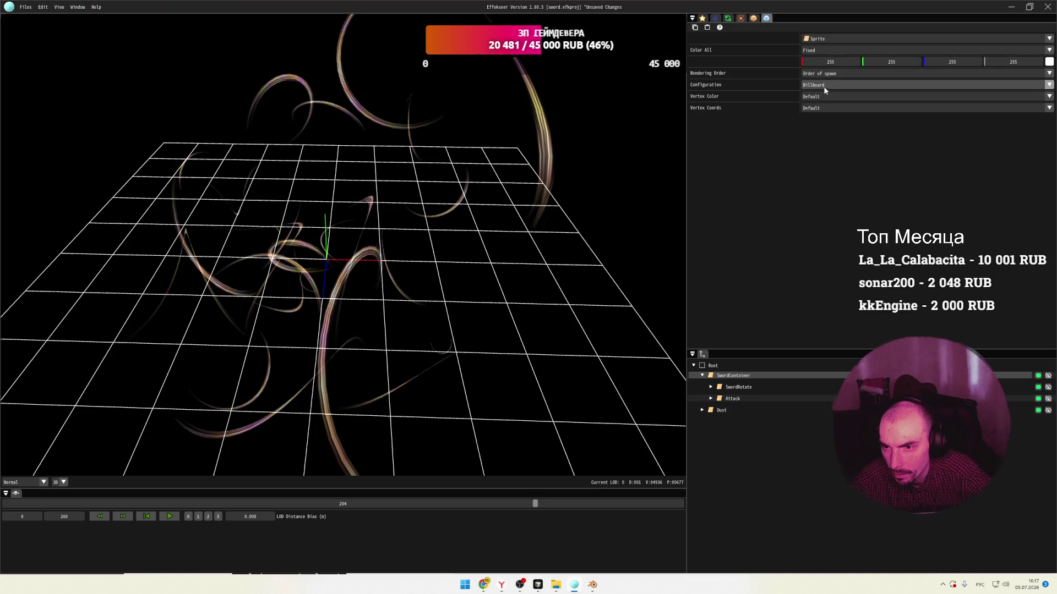
left_click(753, 19)
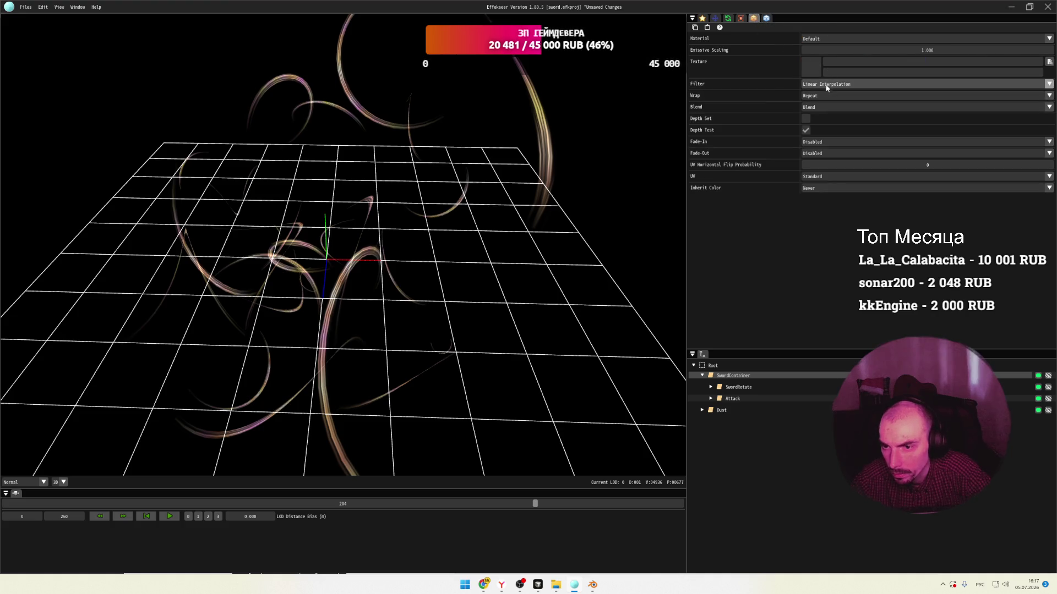
left_click(702, 18)
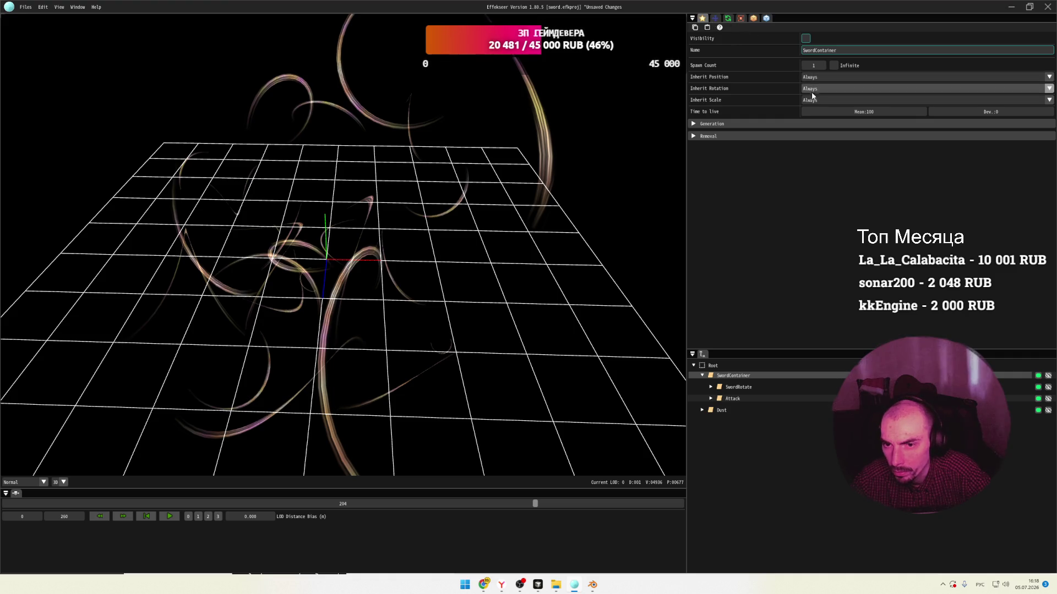
left_click(717, 20)
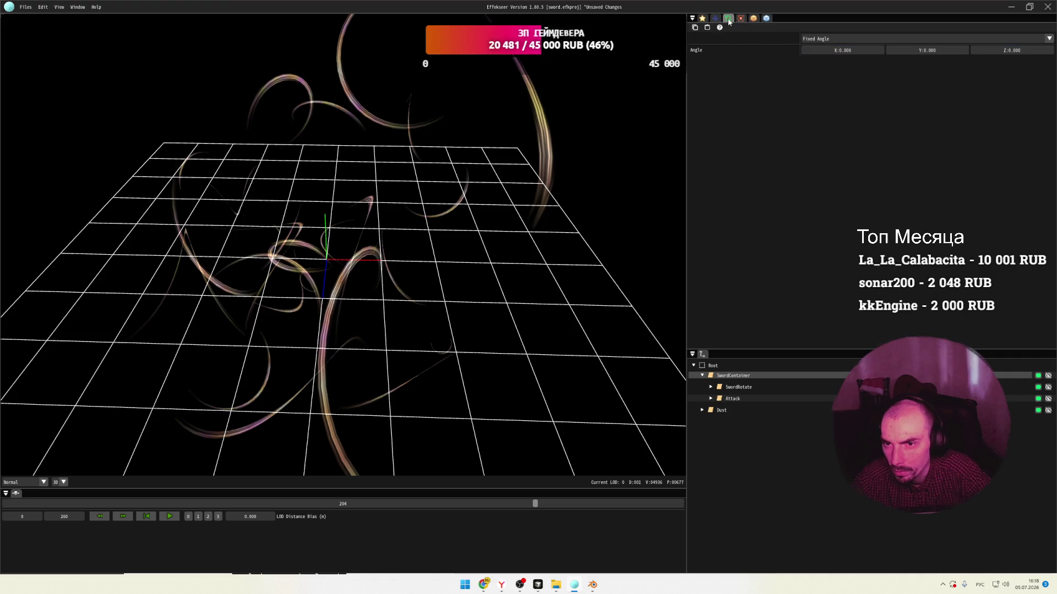
left_click(753, 19)
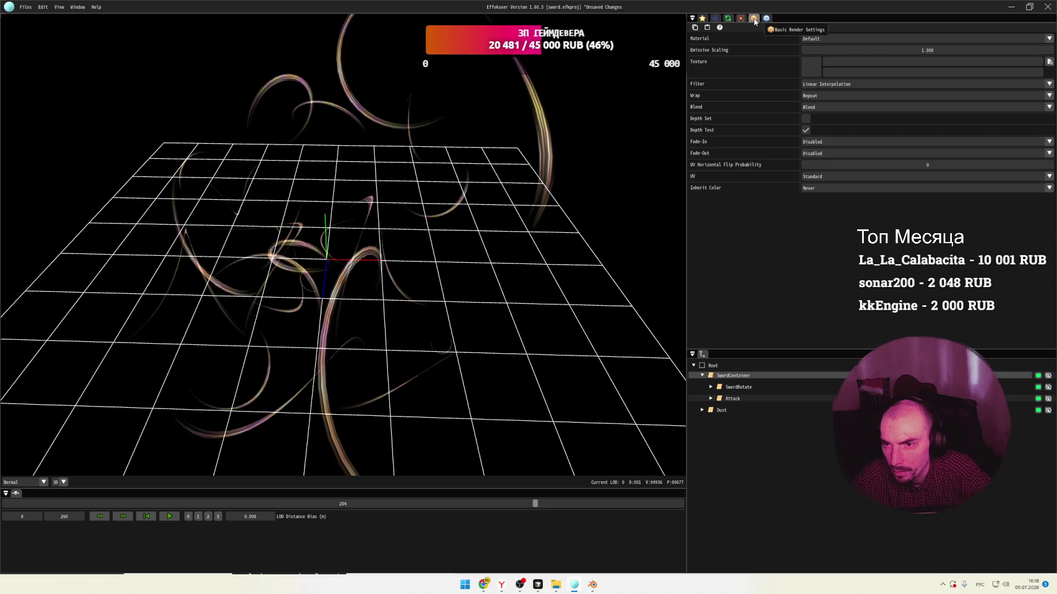
left_click(825, 38)
left_click(832, 49)
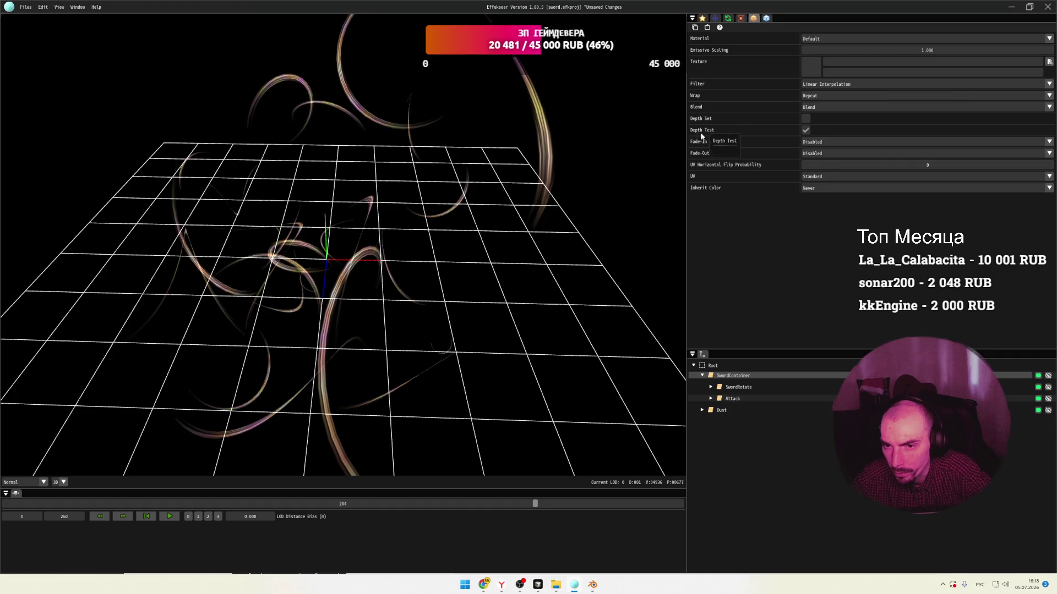
Inspect Root's basic settings and SwordRotate's Generation, Removal, Position, Rotation and Scale settings.
left_click(738, 365)
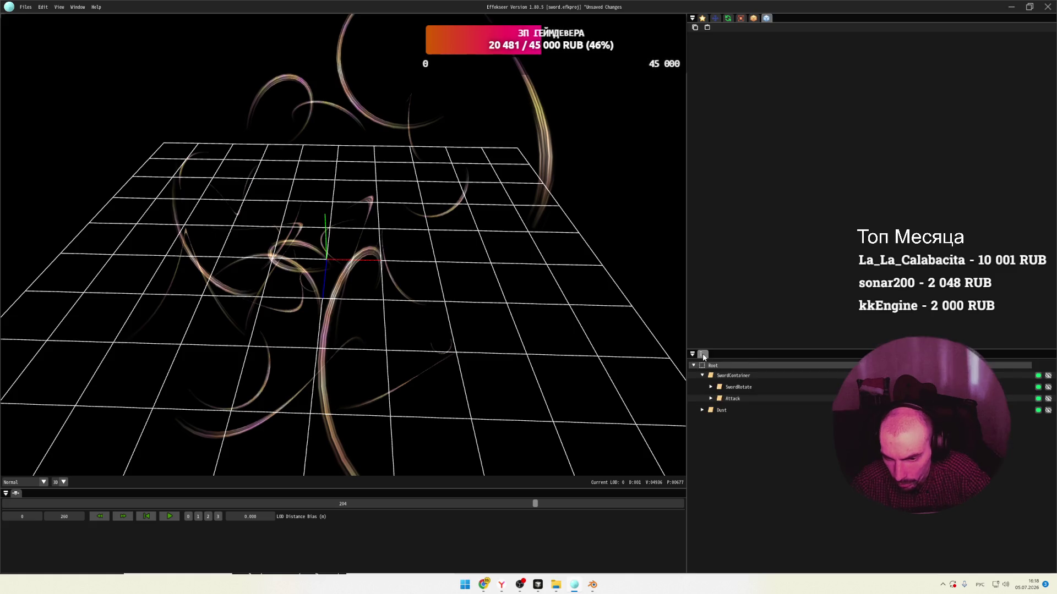
left_click(703, 18)
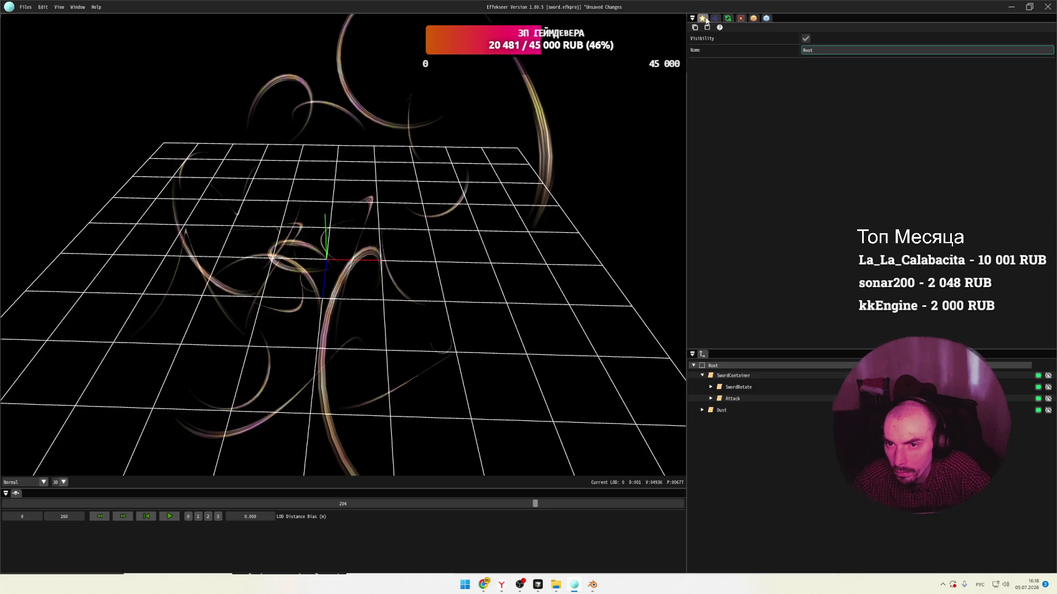
left_click(737, 387)
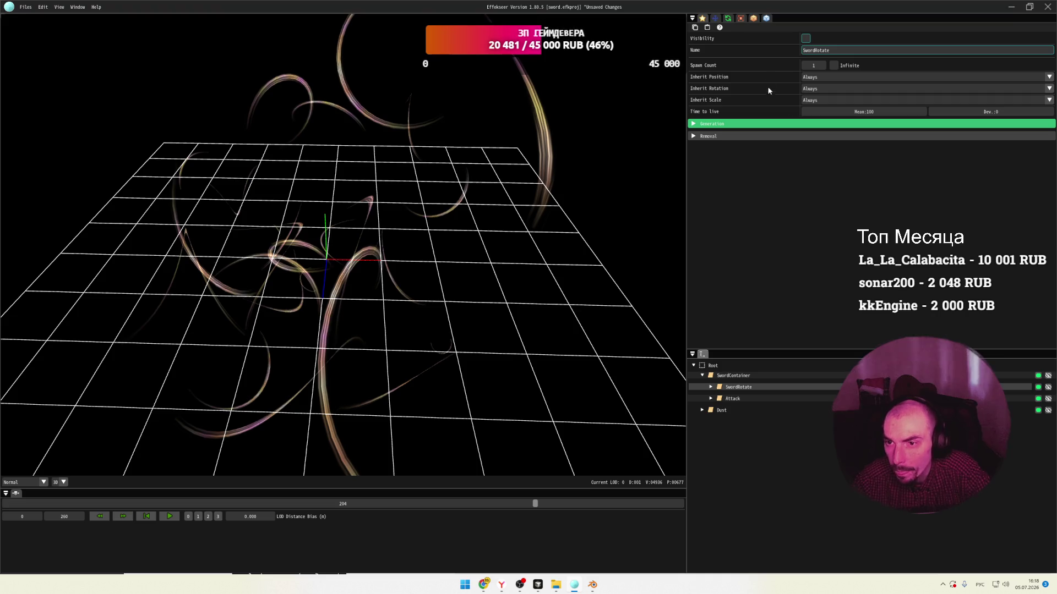
left_click(694, 125)
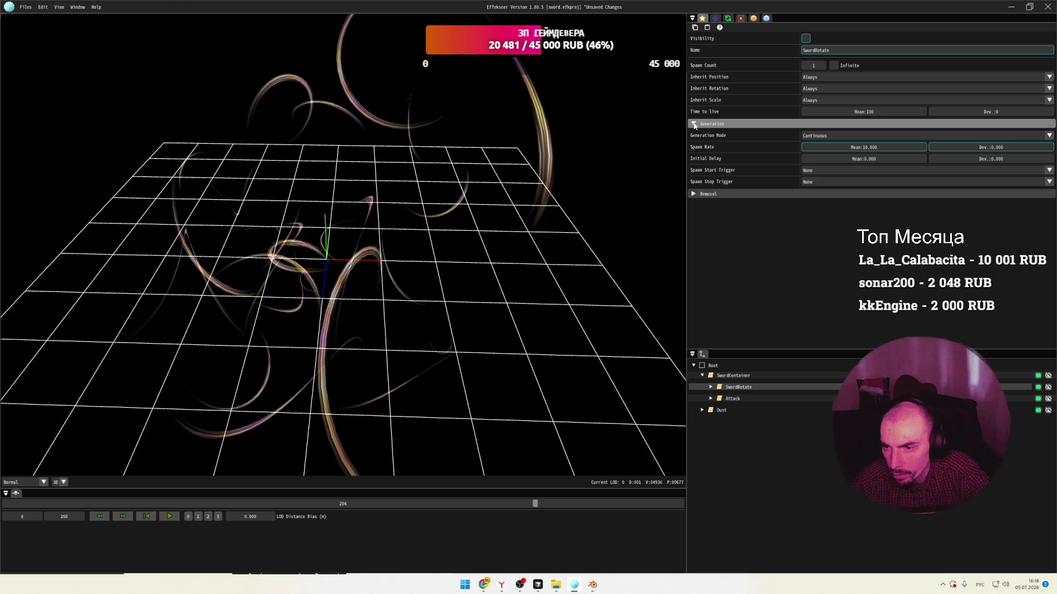
left_click(694, 124)
left_click(693, 136)
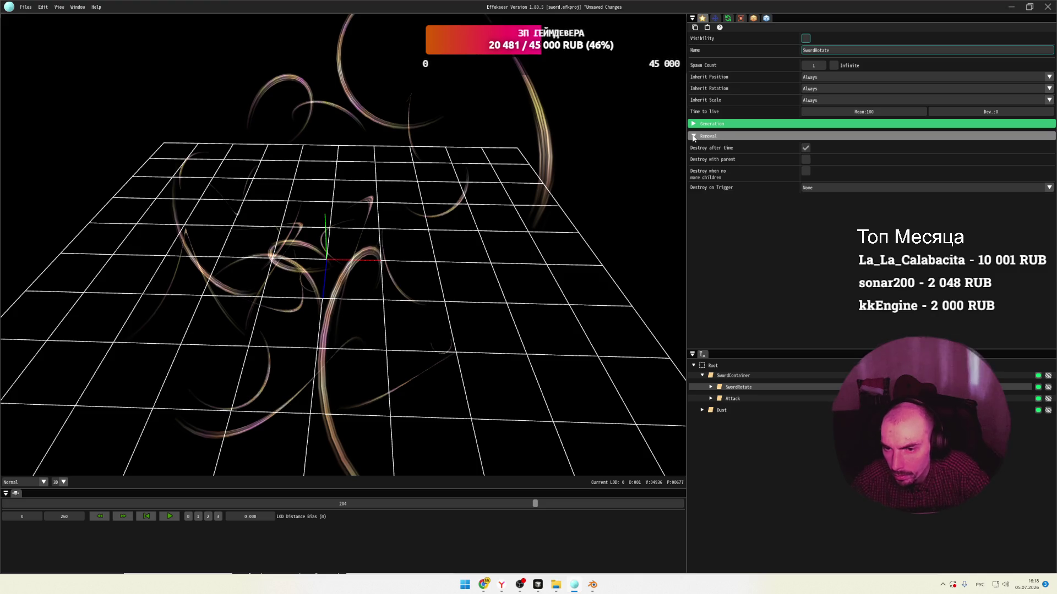
left_click(694, 136)
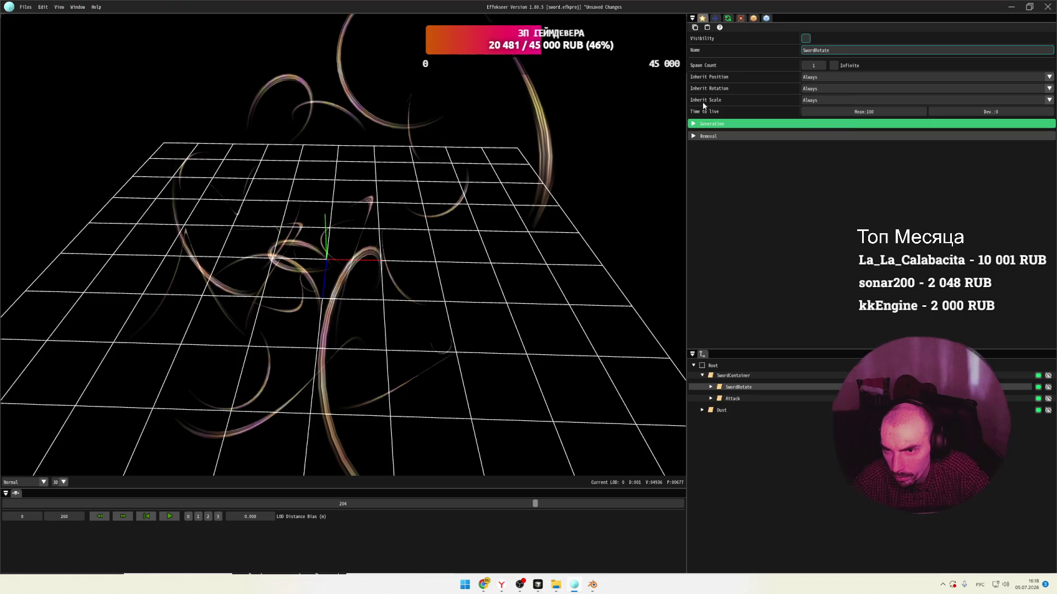
left_click(716, 20)
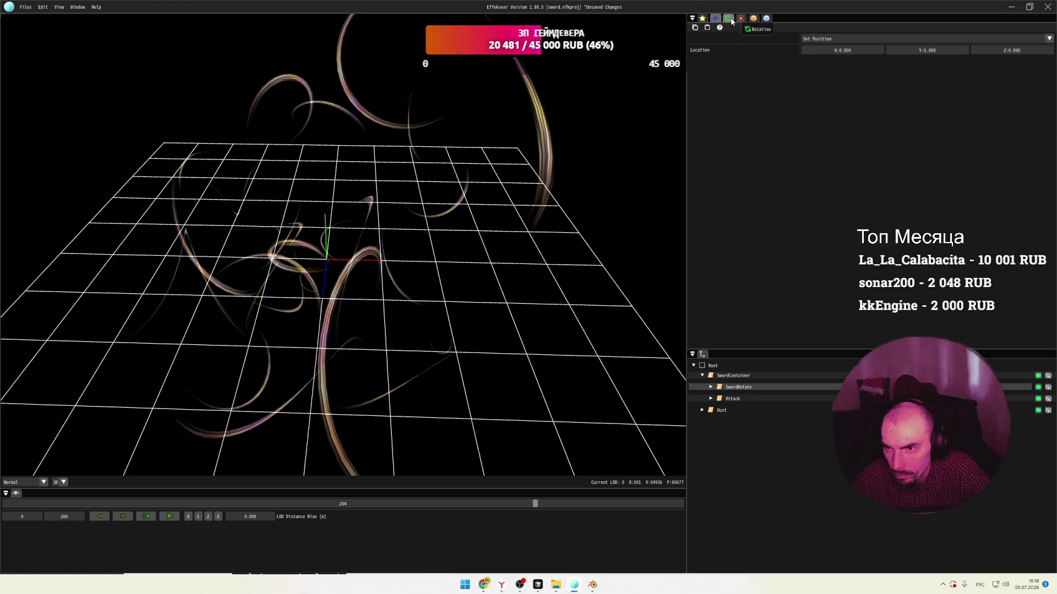
left_click(741, 19)
left_click(741, 20)
left_click(727, 18)
Rewind to frame 0, save the project, and toggle the Light node's visibility to compare.
left_click_drag(535, 504, 2, 503)
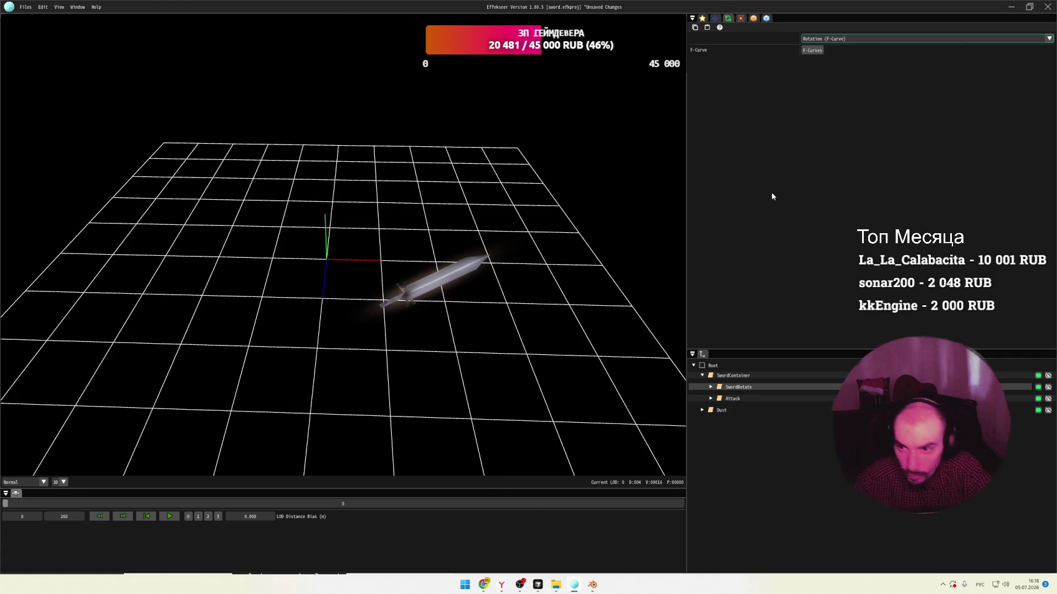
left_click(710, 387)
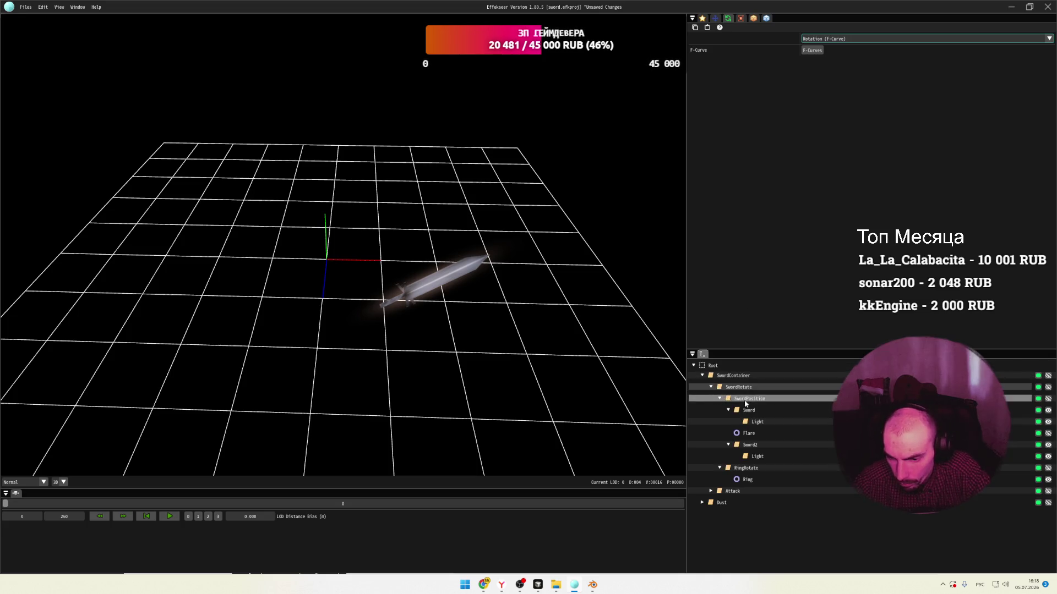
left_click(748, 410)
key("ctrl+s")
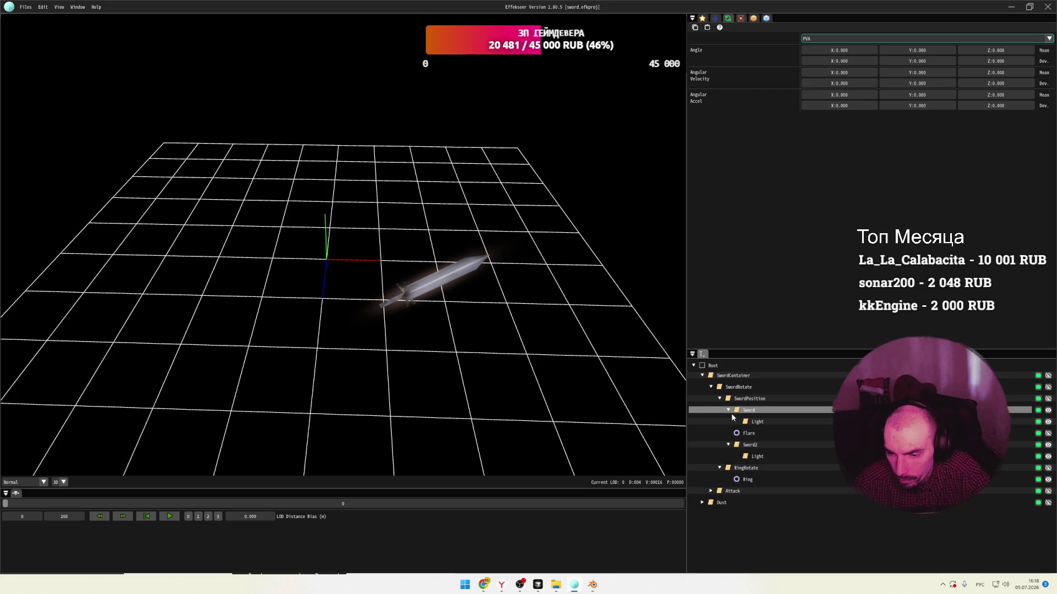
left_click(749, 421)
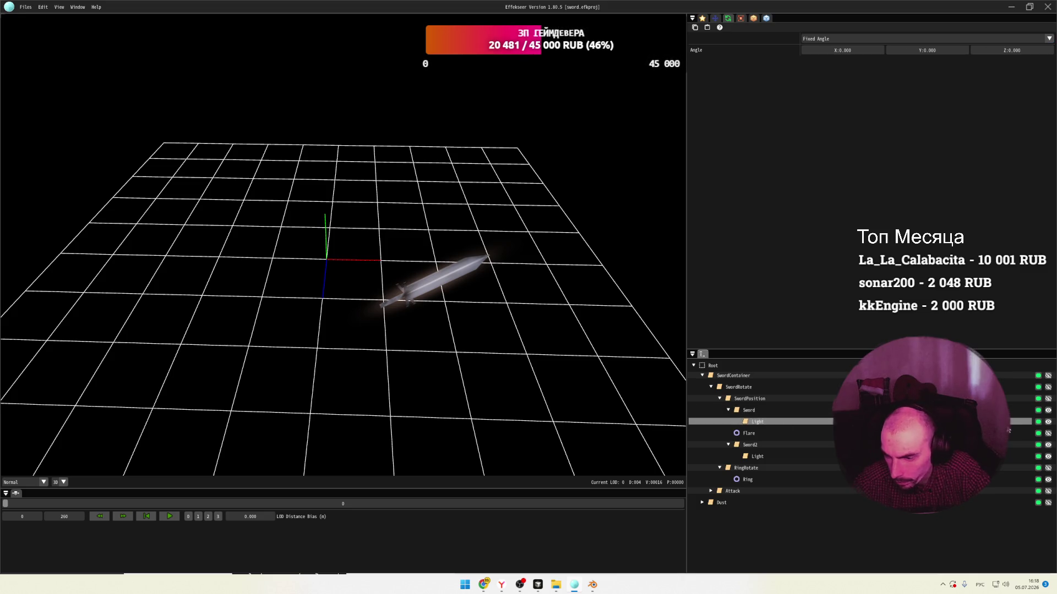
left_click(1048, 422)
left_click(1049, 423)
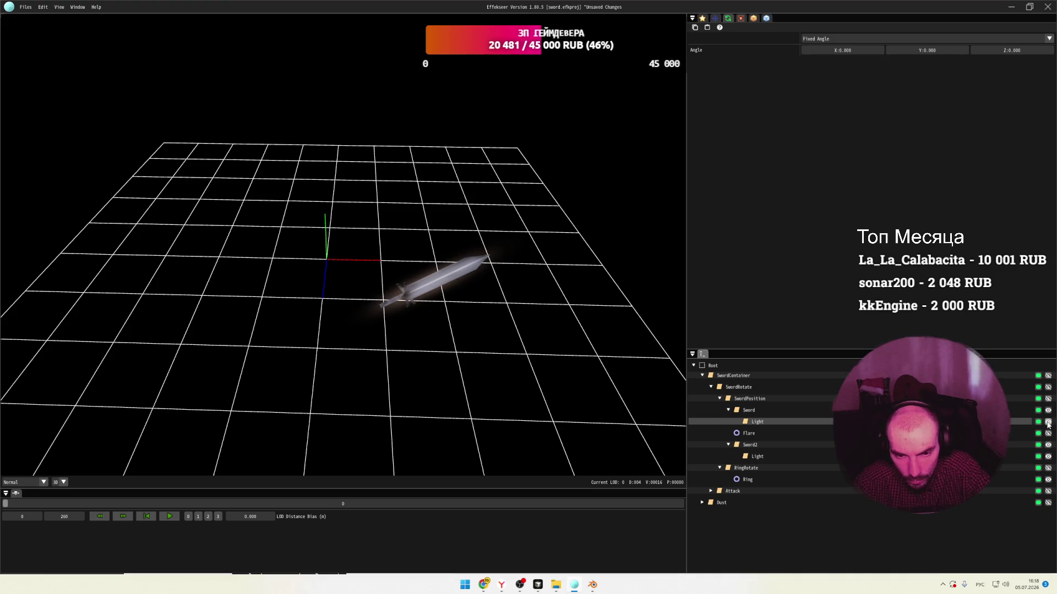
Compare rotation settings of Sword2, SwordRotate, SwordContainer and SwordPosition, toggling their visibility.
left_click(764, 446)
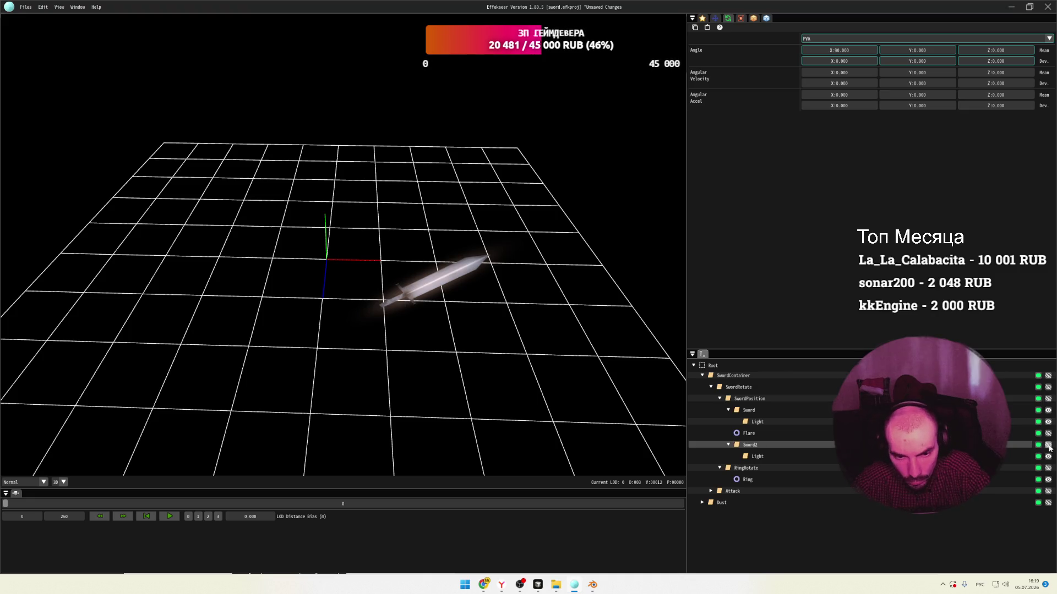
left_click(1015, 387)
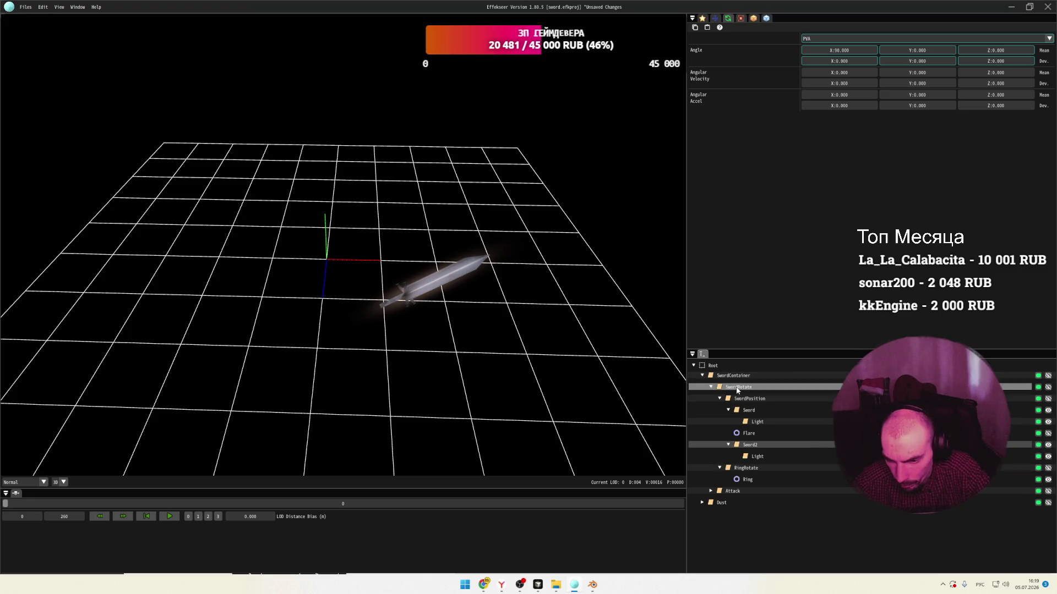
left_click(1049, 389)
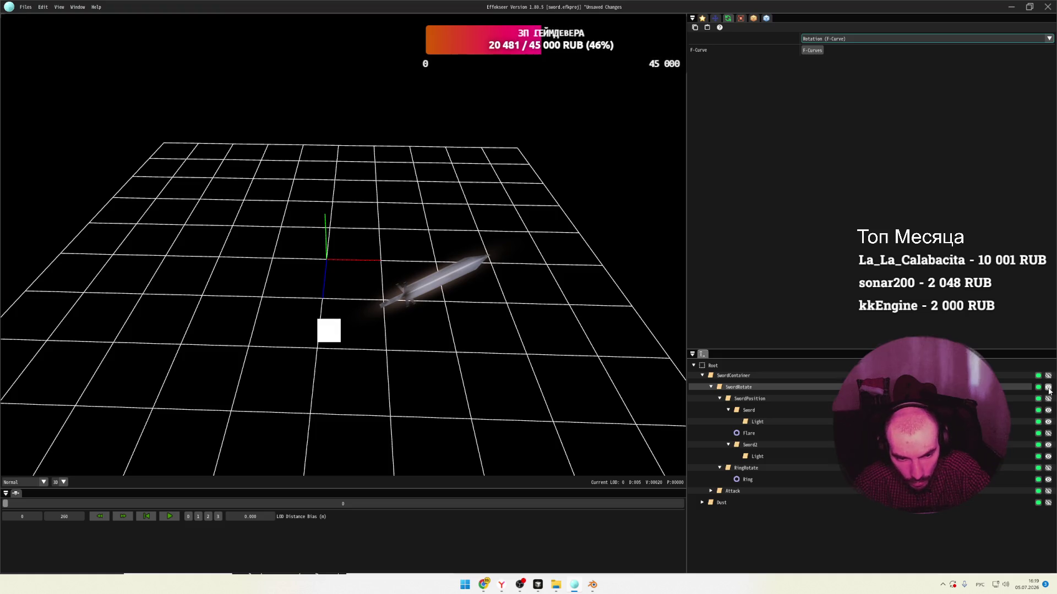
left_click(1049, 389)
left_click(739, 377)
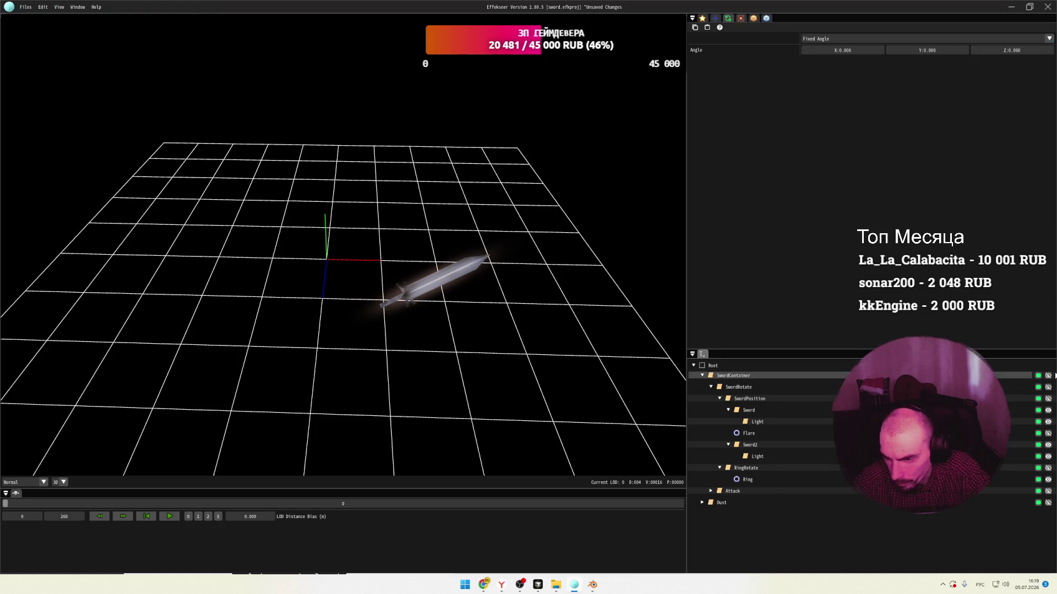
left_click(1048, 376)
left_click(1048, 377)
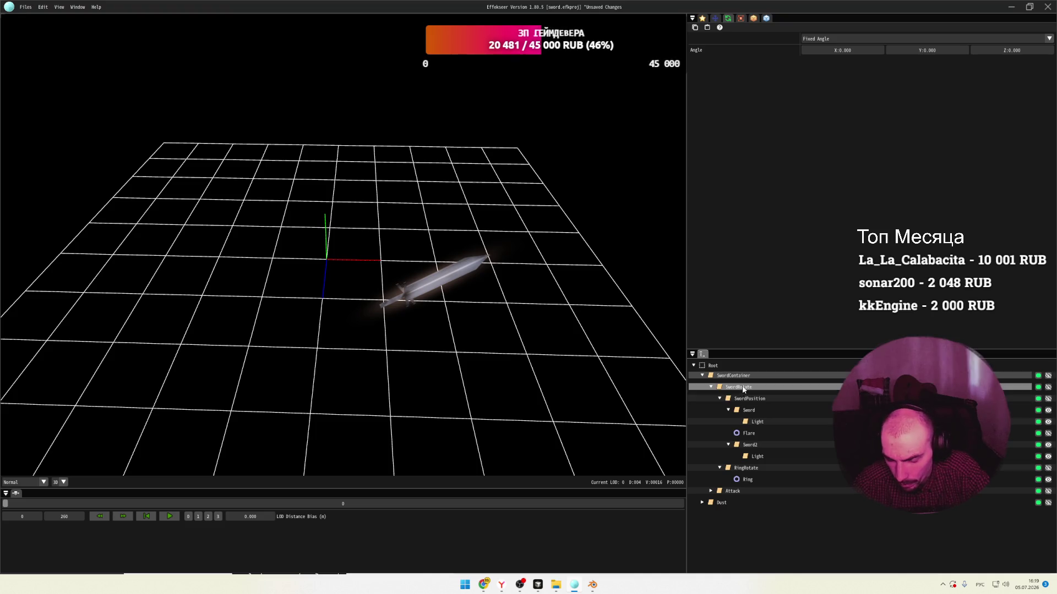
left_click(748, 401)
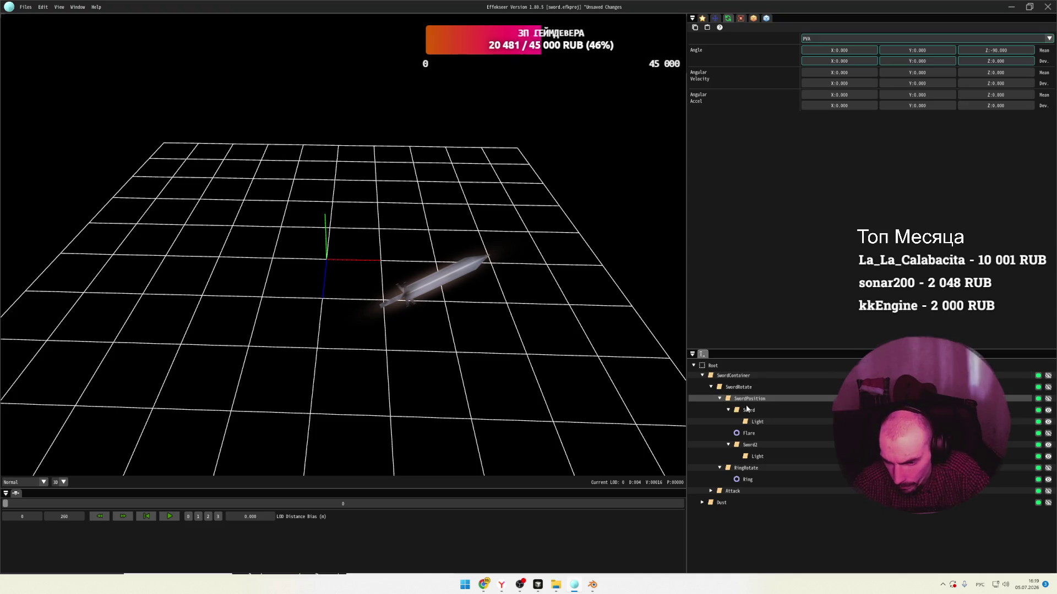
left_click(1048, 411)
left_click(1048, 410)
Hide Sword2 so one sword renders, and check the Sword node's PVA rotation type options.
left_click(728, 410)
left_click(730, 425)
left_click(727, 434)
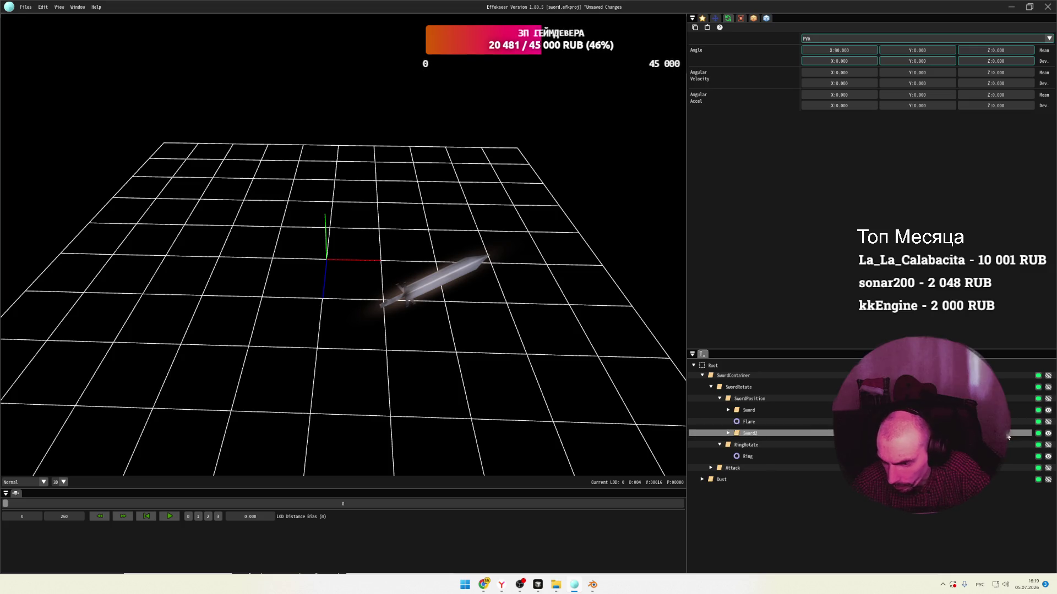
left_click(1049, 433)
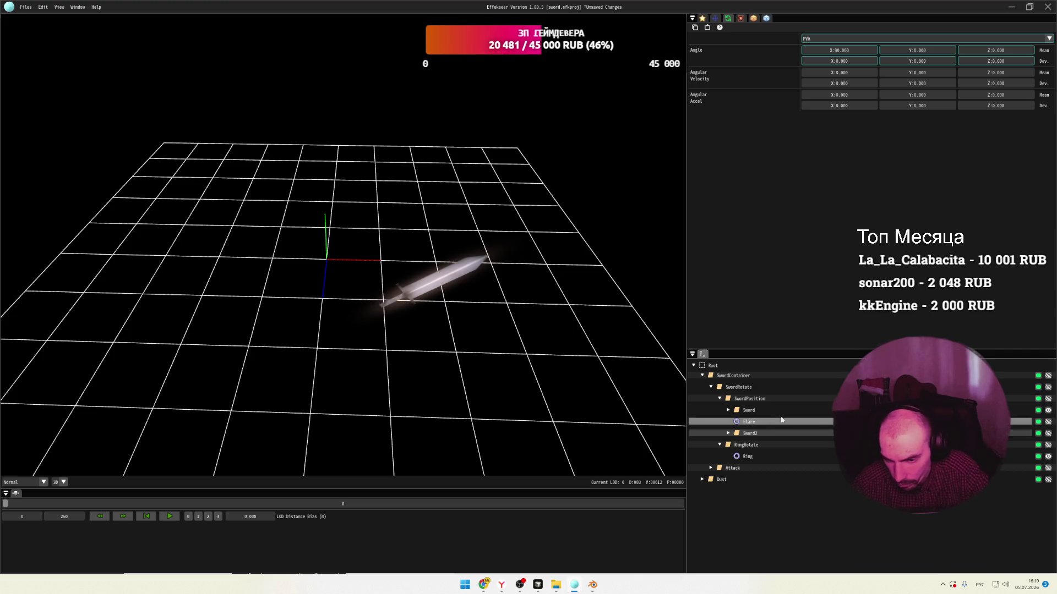
left_click(1045, 411)
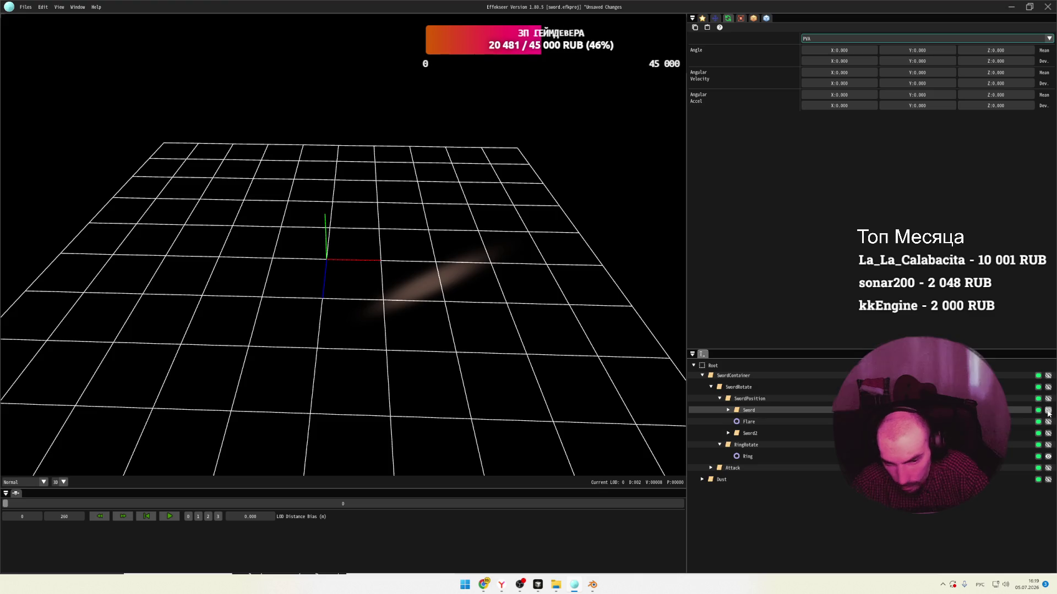
left_click(715, 18)
left_click(727, 19)
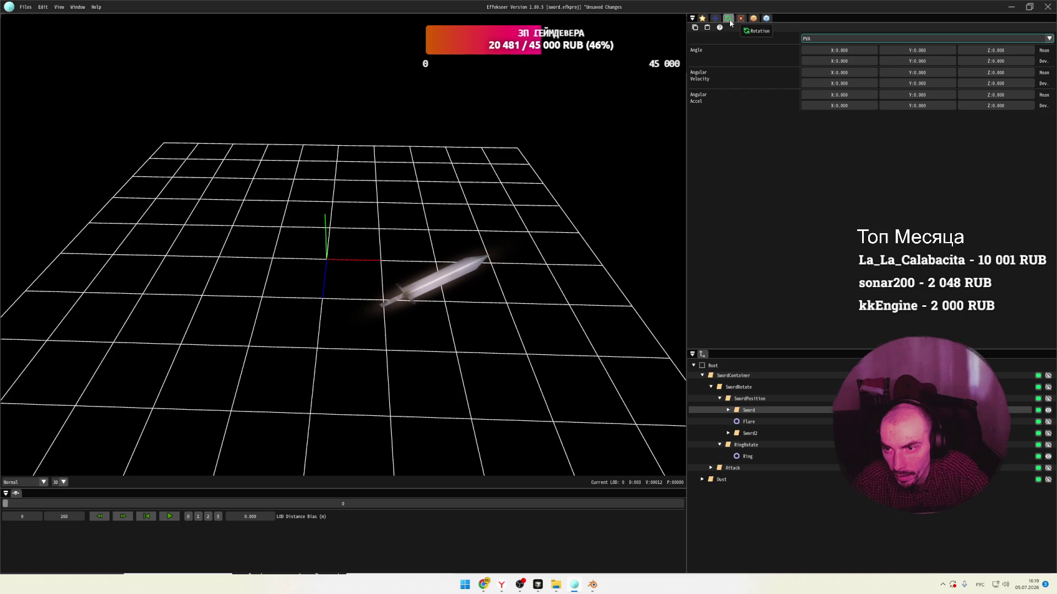
left_click(1048, 38)
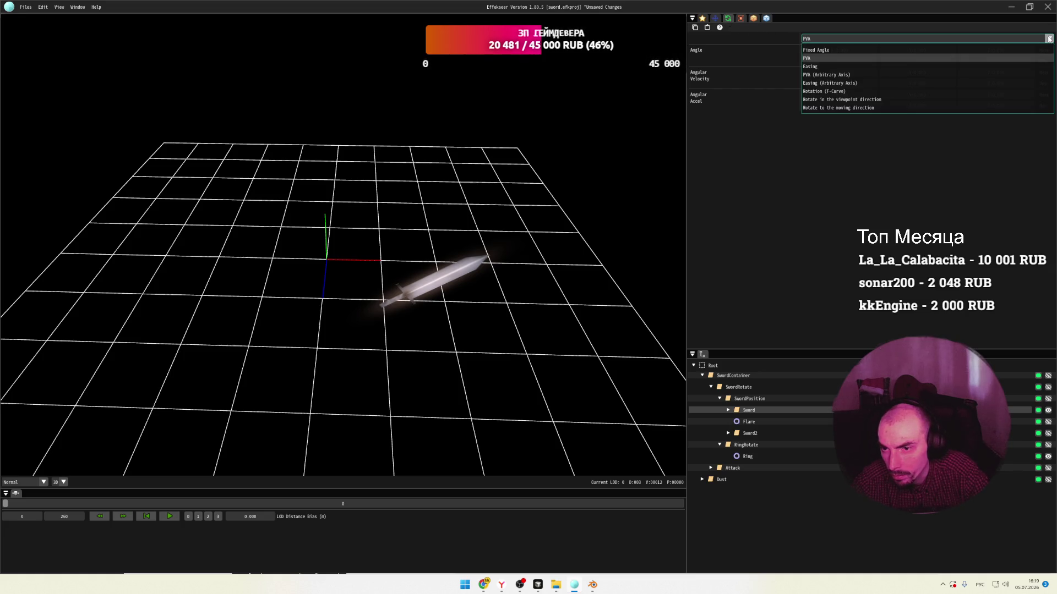
Keep Sword's rotation type as PVA, scrub the timeline, and view the position settings.
left_click(1049, 38)
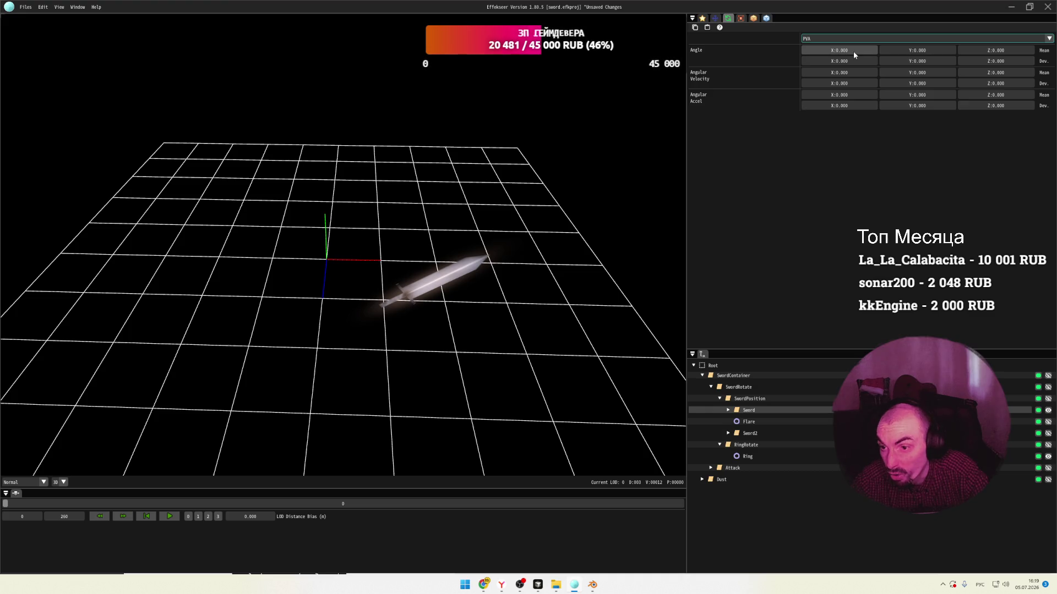
mouse_move(7, 504)
left_mouse_down()
mouse_move(323, 506)
mouse_move(19, 501)
mouse_move(61, 501)
mouse_move(41, 504)
left_mouse_up()
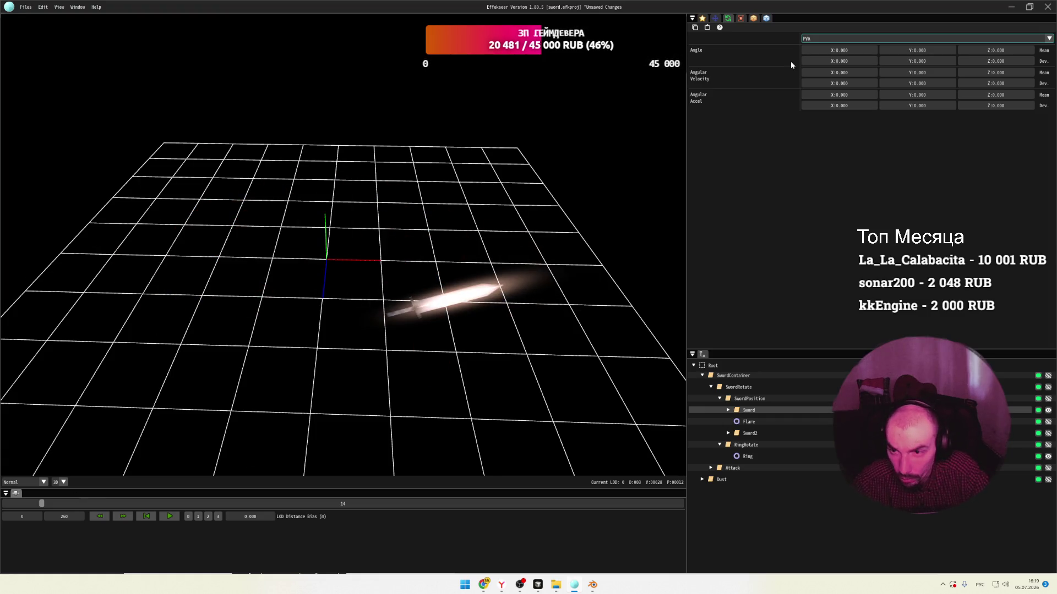
left_click(715, 19)
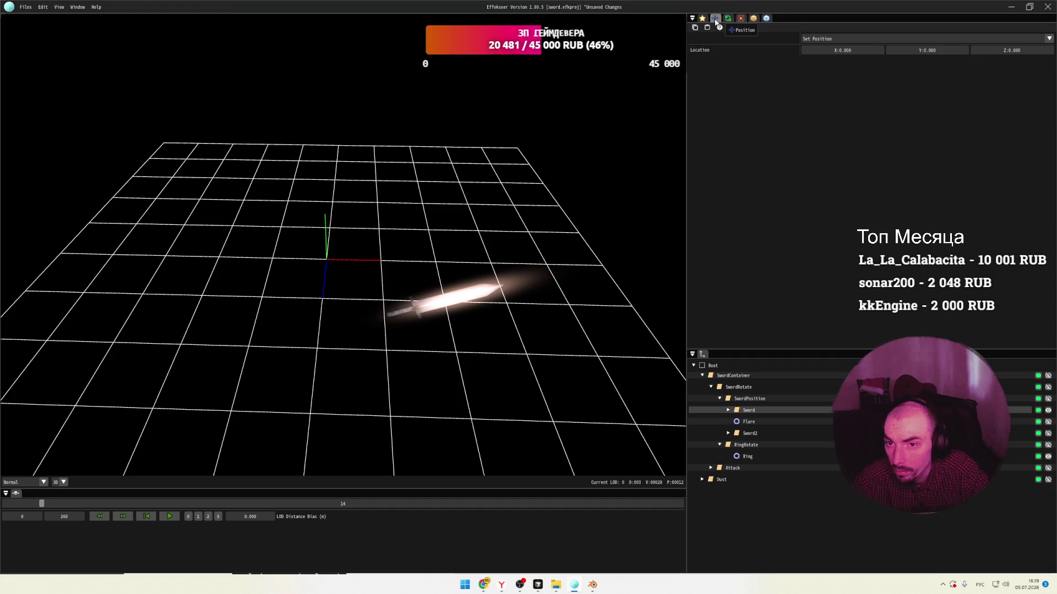
mouse_move(42, 503)
left_mouse_down()
mouse_move(91, 497)
mouse_move(53, 488)
mouse_move(89, 489)
mouse_move(4, 488)
left_mouse_up()
Show the Light node's position (X 0.050, speed -0.040), then play, stop and rewind.
left_click(728, 410)
left_click(747, 422)
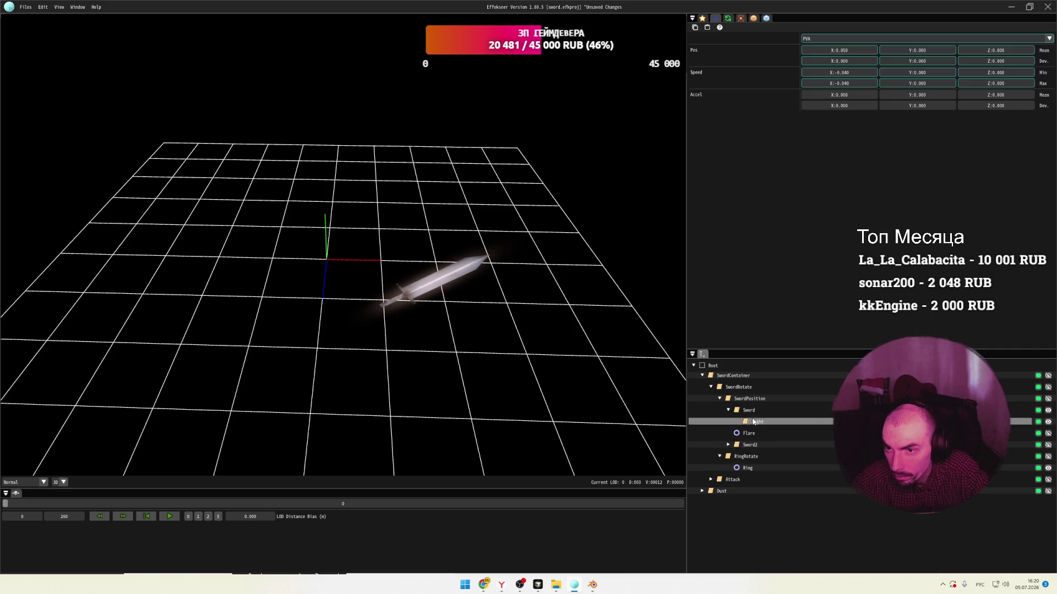
mouse_move(7, 504)
left_mouse_down()
mouse_move(184, 503)
mouse_move(154, 501)
left_mouse_up()
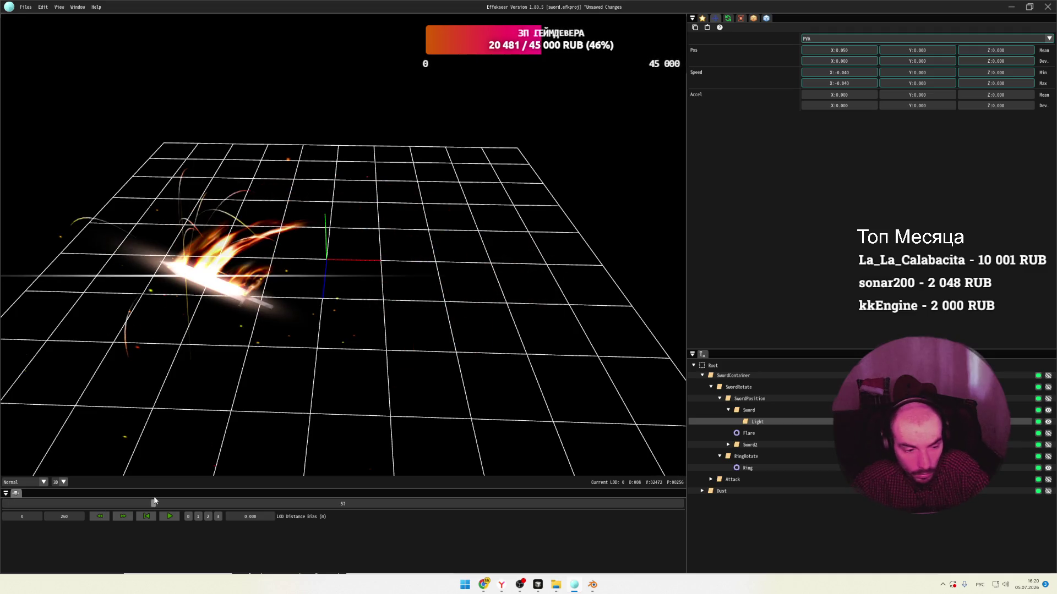
left_click(169, 517)
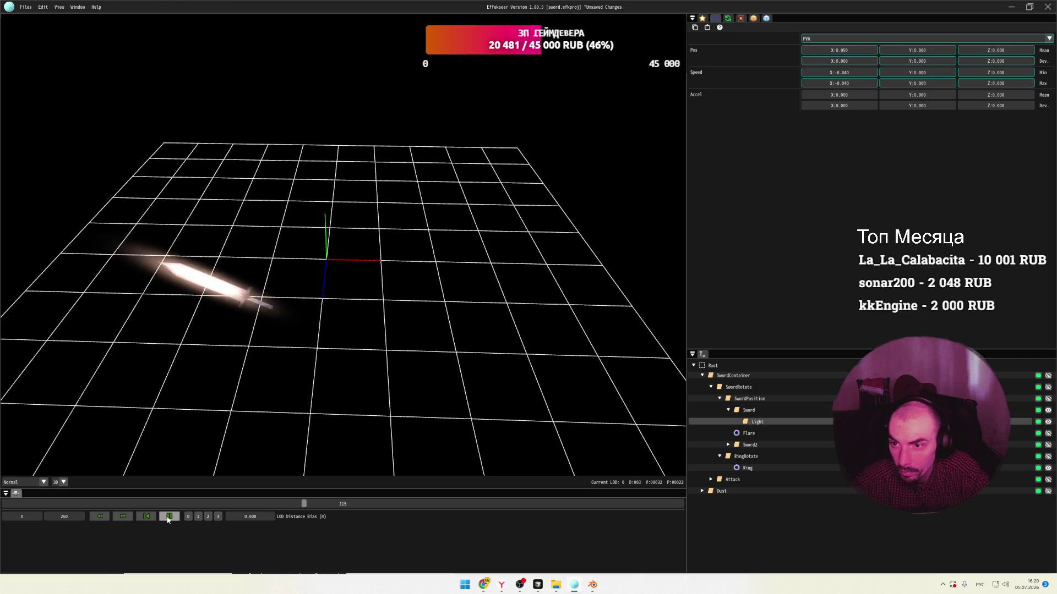
left_click(169, 518)
key("space")
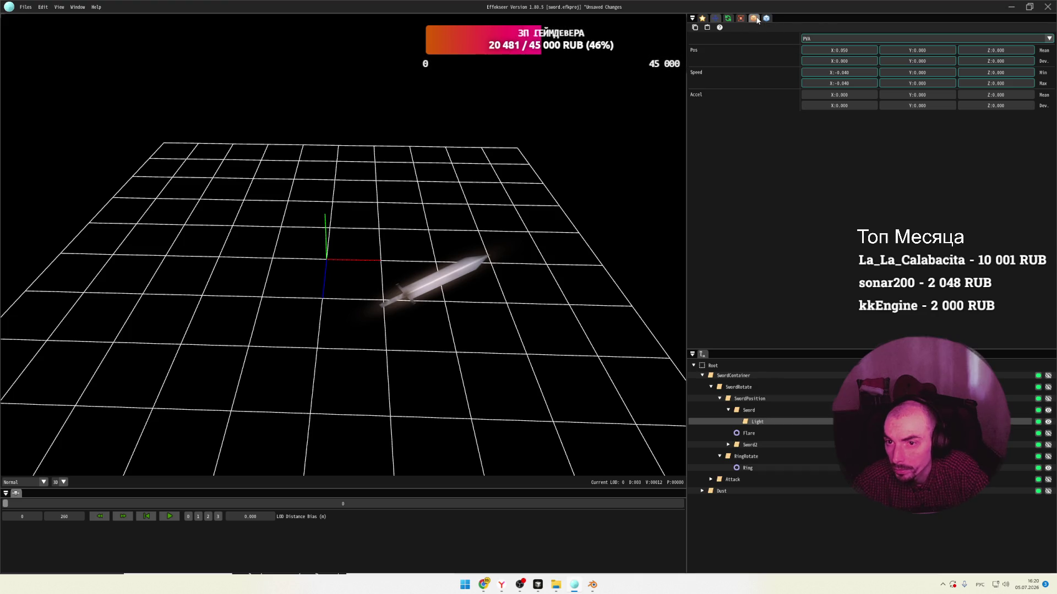
Leave Depth Set unchecked in the Sword node's Basic Render Settings after testing it.
left_click(756, 19)
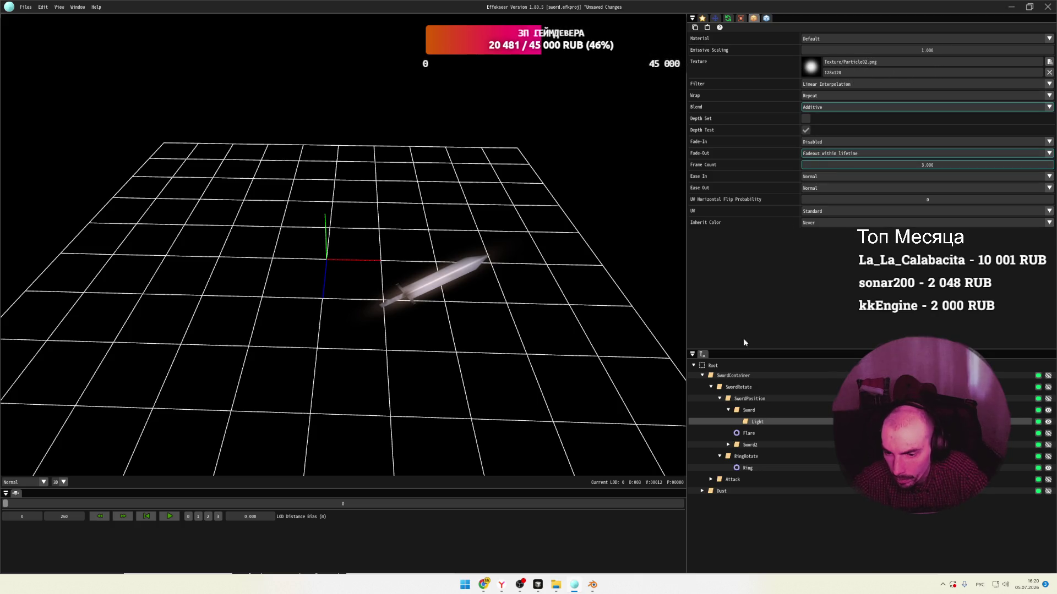
left_click(748, 410)
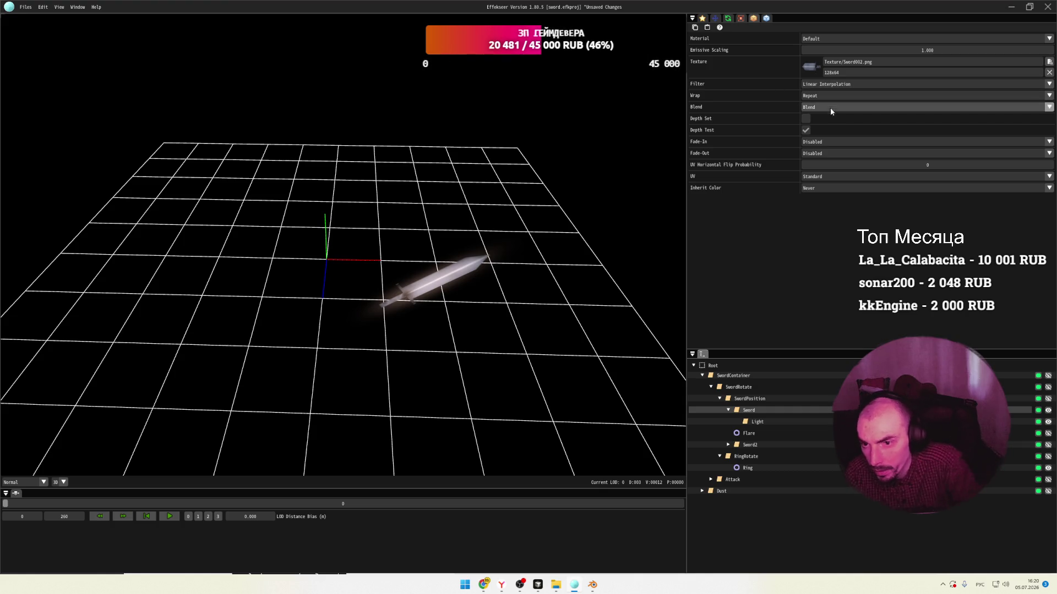
left_click(805, 119)
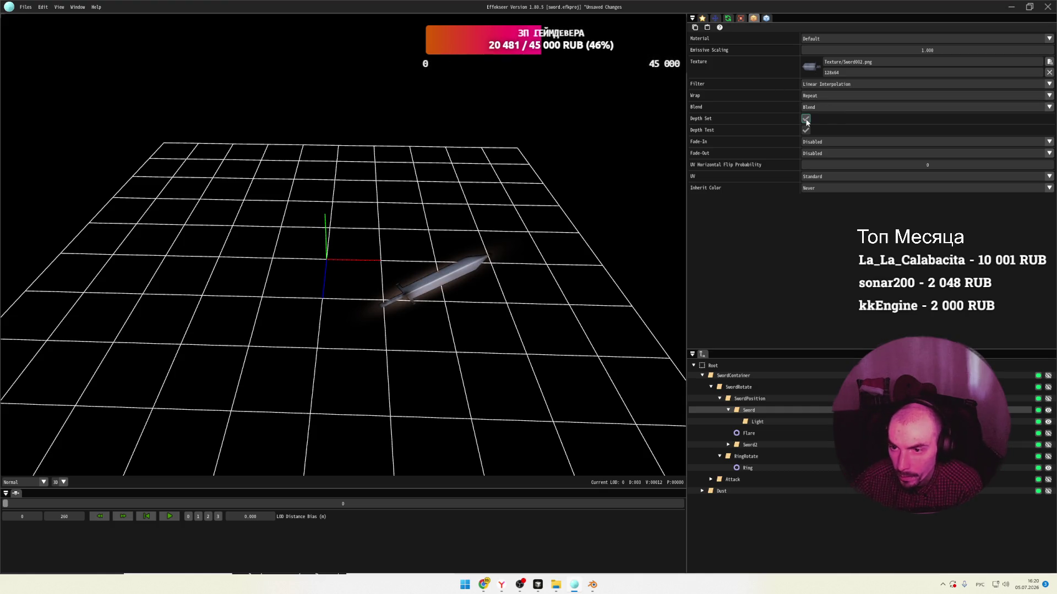
left_click(806, 120)
left_click(806, 120)
left_click(806, 120)
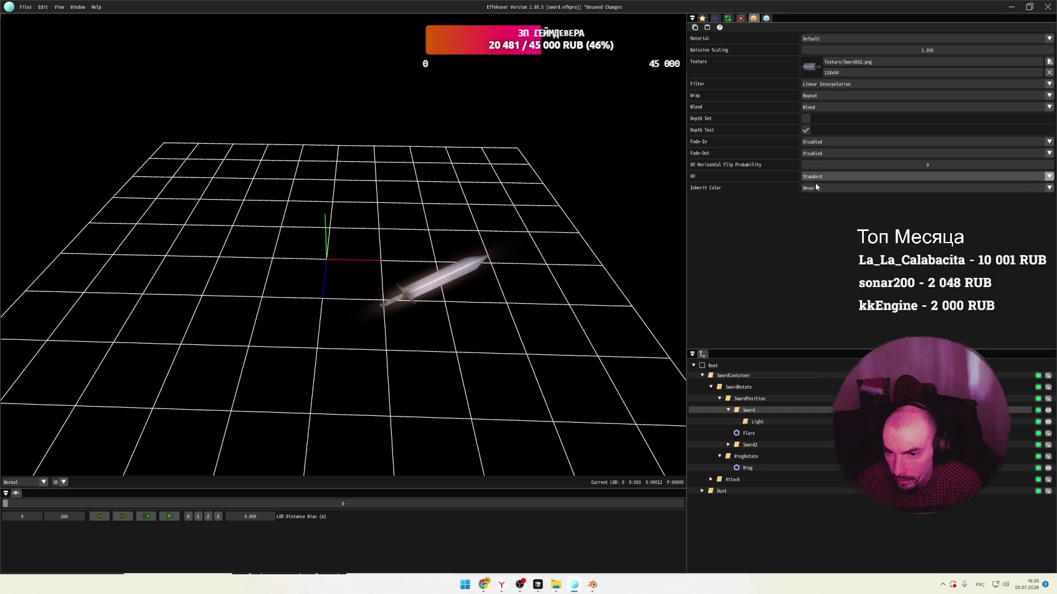
Keep the Default material and save sword.efkproj with Ctrl+S.
left_click(838, 38)
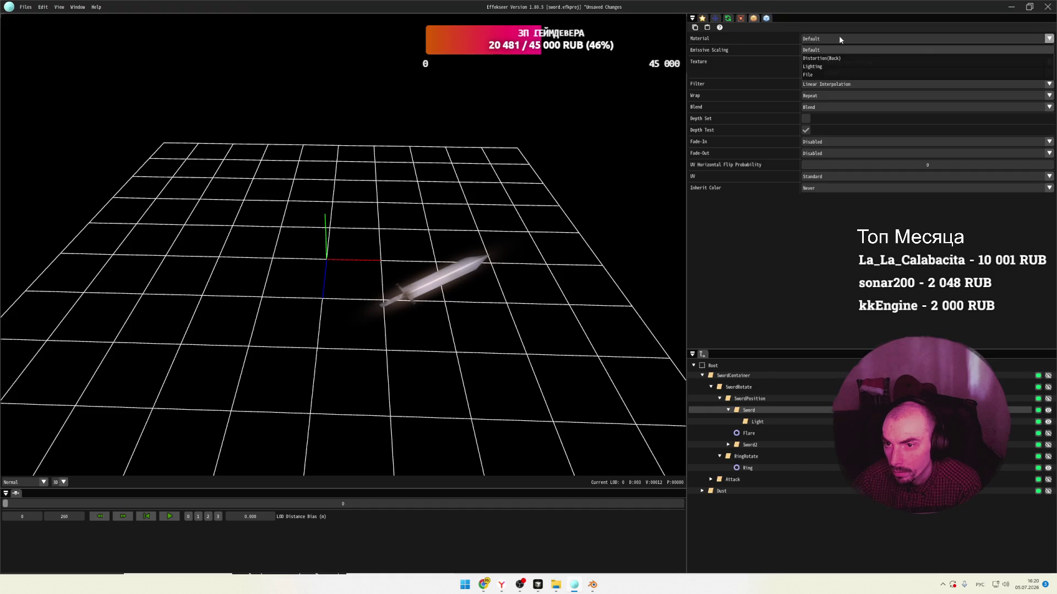
left_click(839, 37)
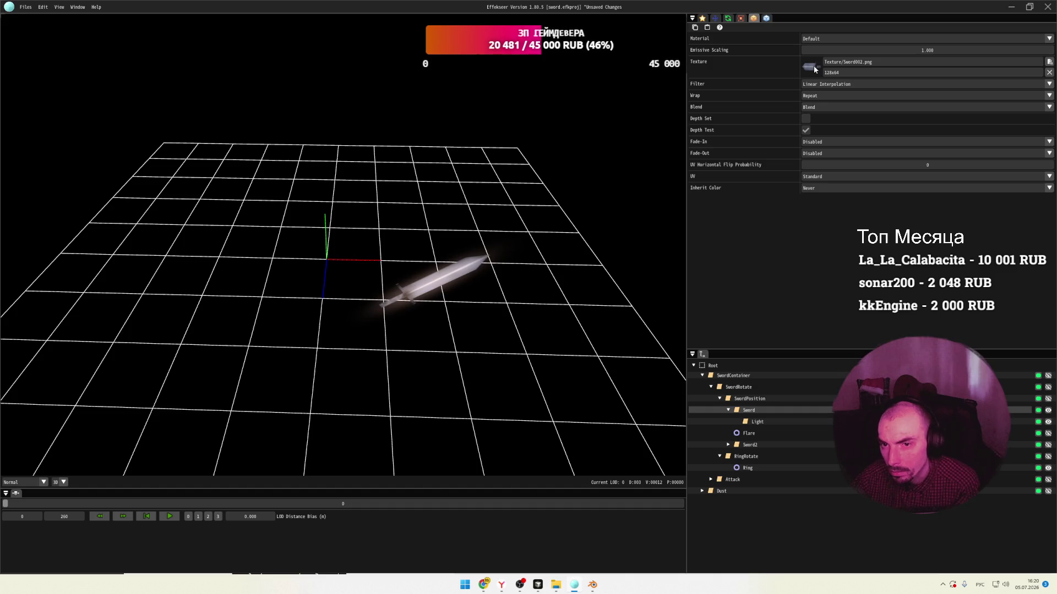
key("ctrl+s")
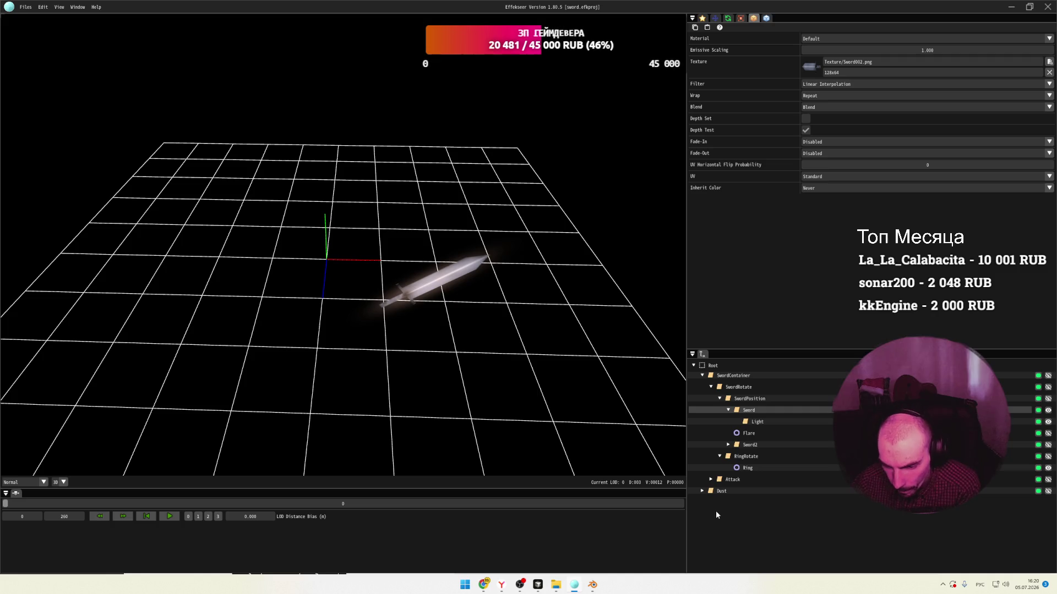
left_click(25, 7)
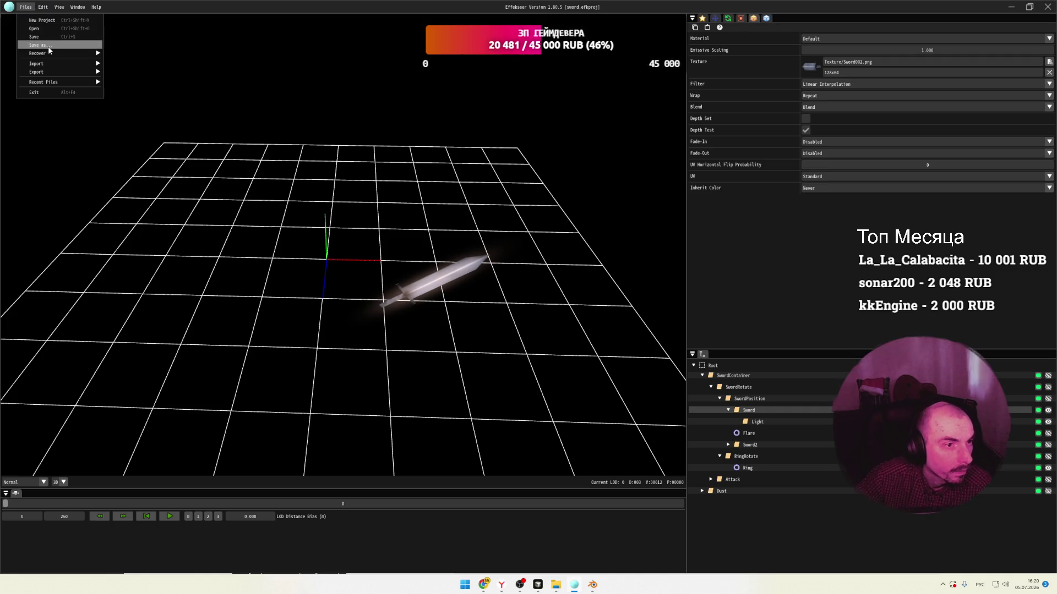
mouse_move(53, 65)
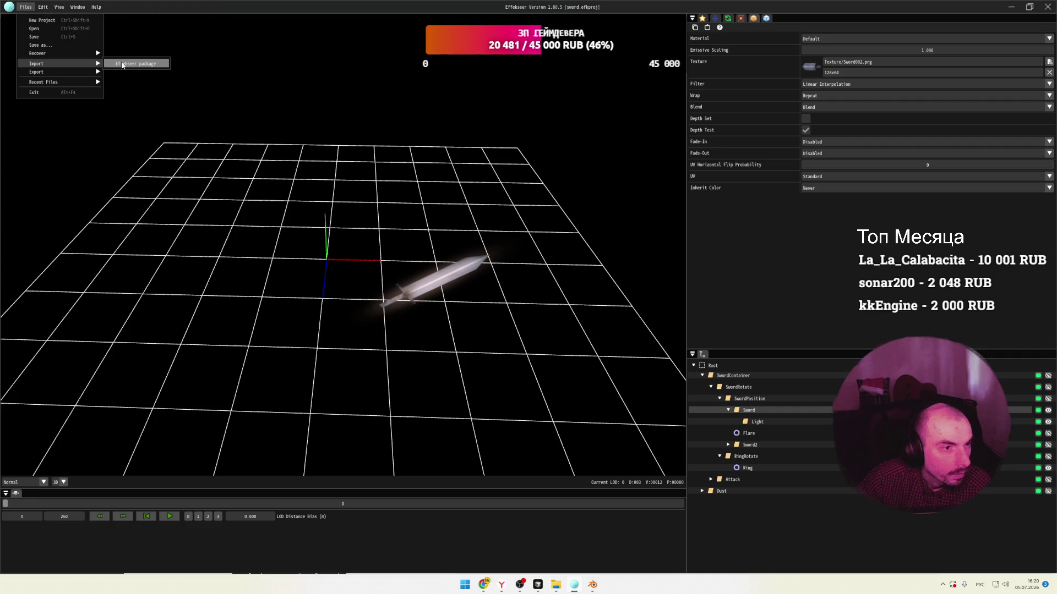
mouse_move(50, 8)
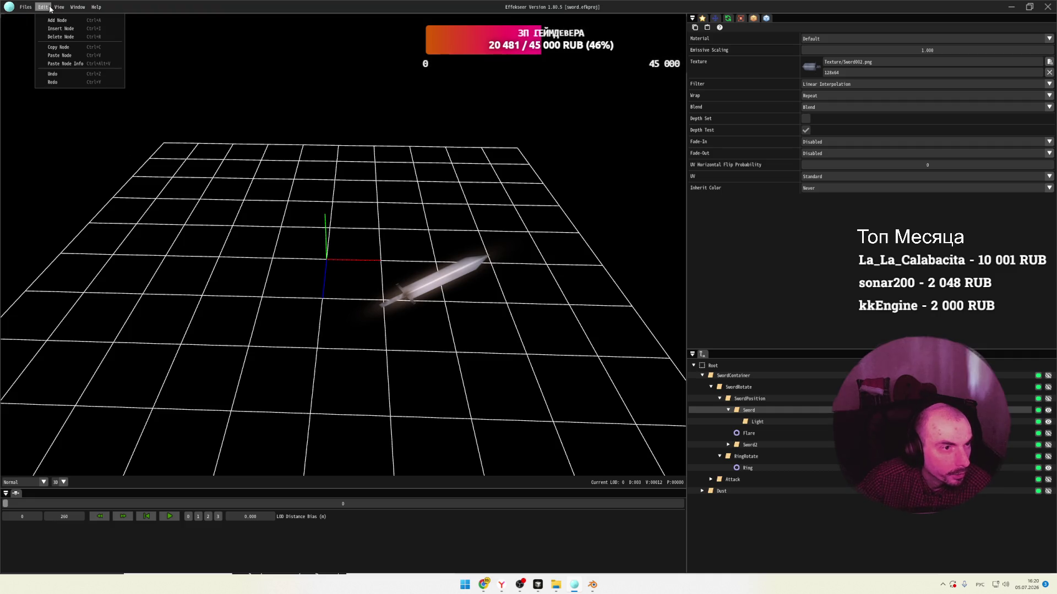
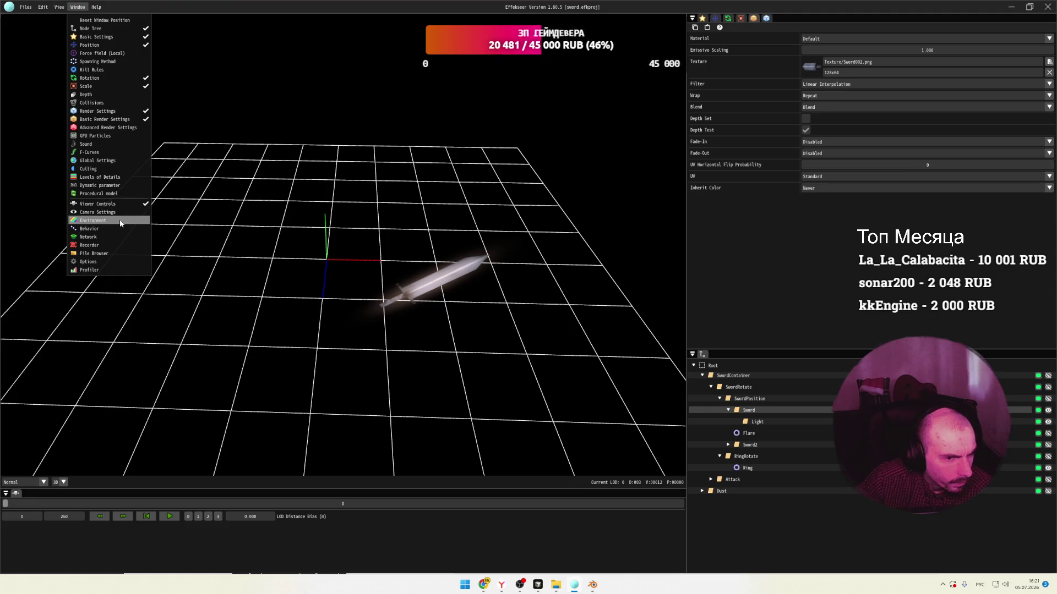
Dock an enlarged File Browser panel beside the node settings, with the Common settings shown again.
left_click(94, 253)
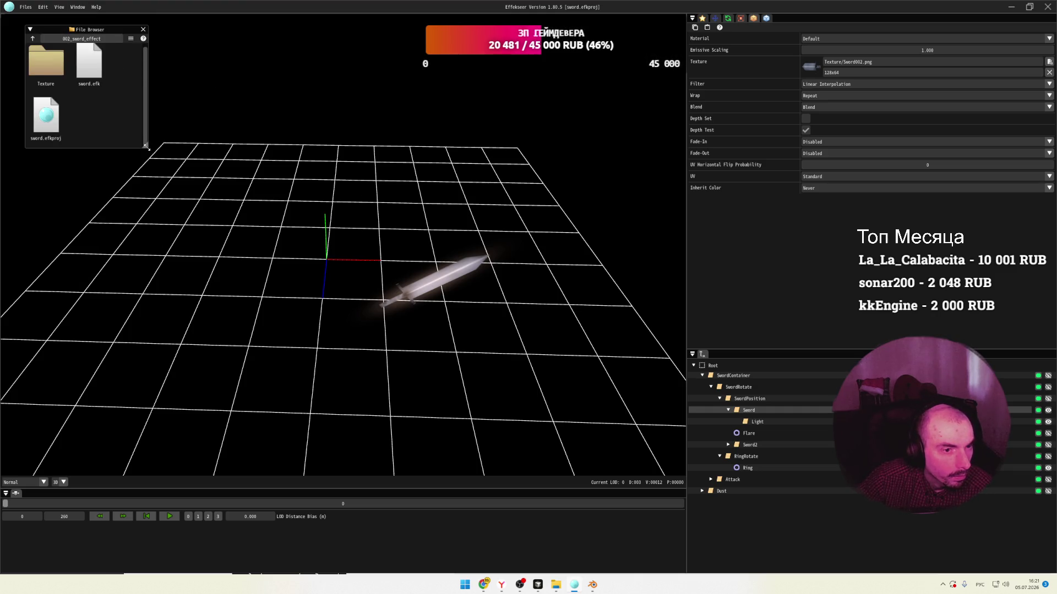
left_click_drag(147, 146, 213, 174)
mouse_move(46, 31)
left_mouse_down()
mouse_move(877, 52)
mouse_move(821, 15)
mouse_move(789, 28)
left_mouse_up()
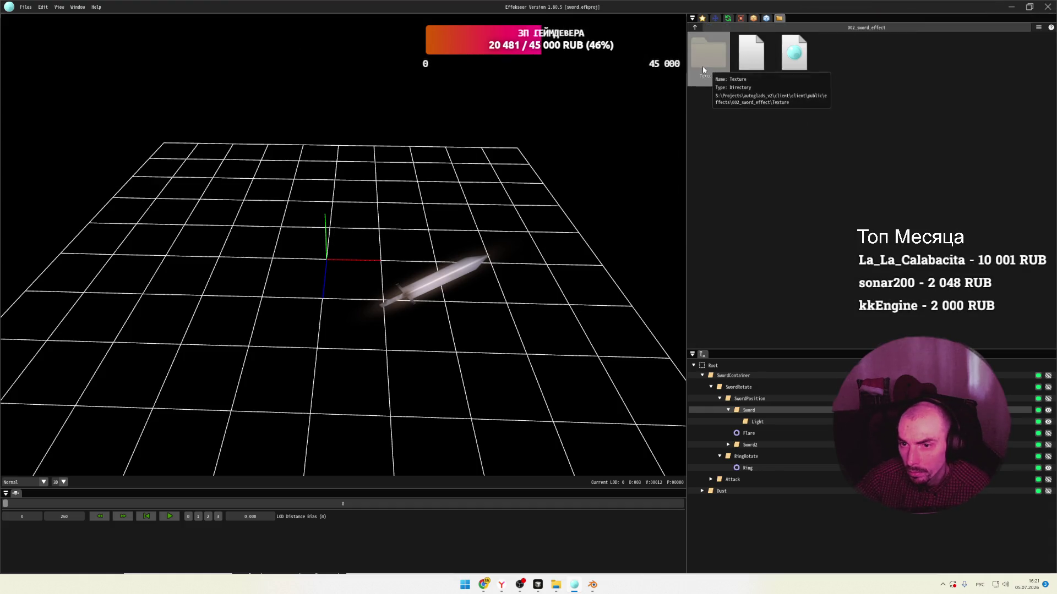
left_click(702, 18)
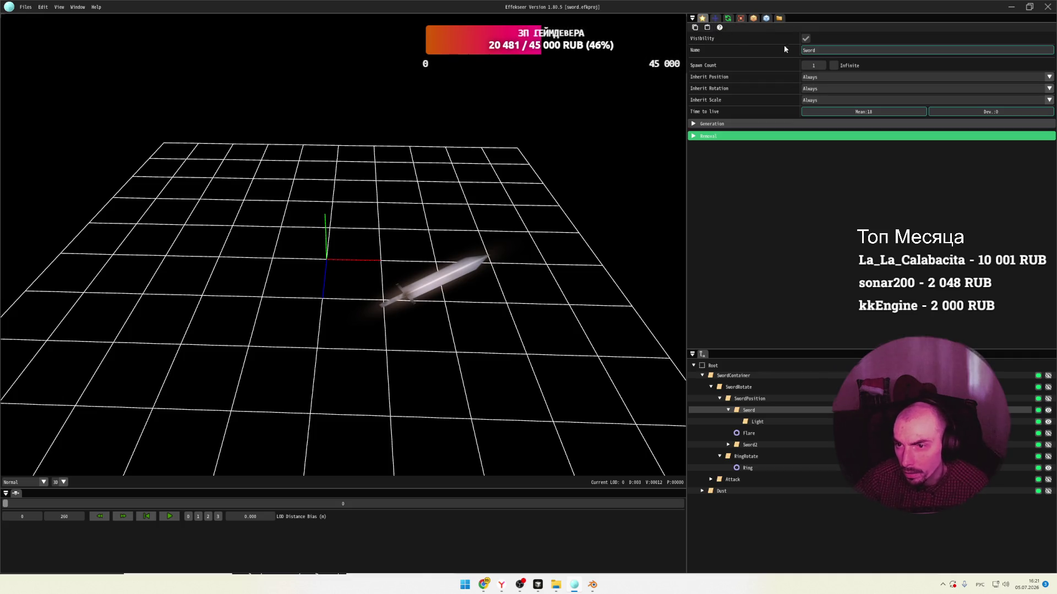
Switch the Sword node's position mode to PVA.
left_click(715, 18)
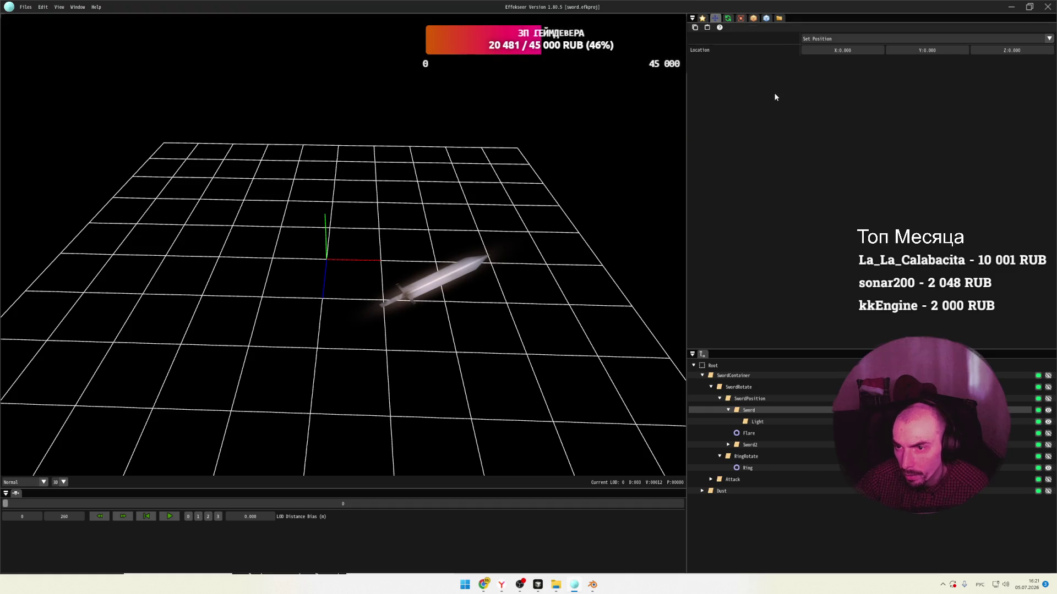
left_click(833, 39)
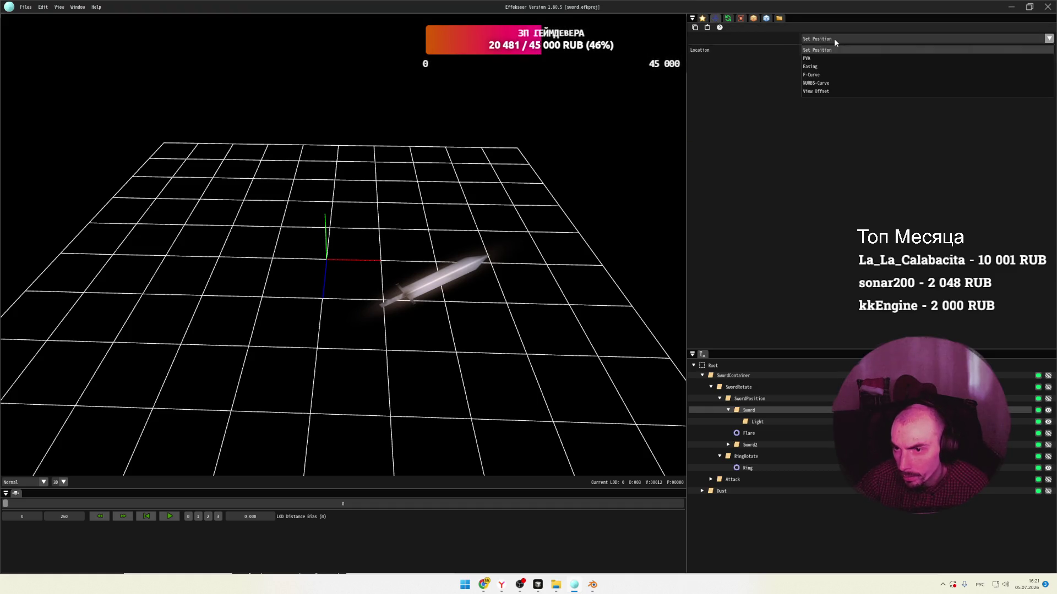
left_click(811, 56)
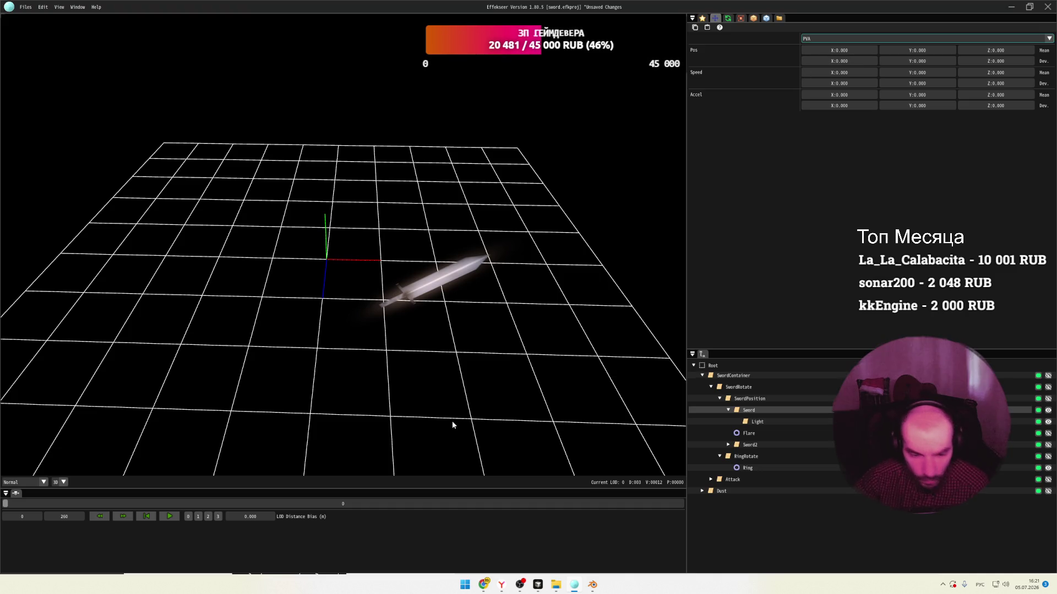
Scrub the preview to around frame 20 and hide the timeline's tab bar.
left_click(34, 504)
mouse_move(43, 510)
left_mouse_down()
mouse_move(132, 504)
mouse_move(5, 497)
left_mouse_up()
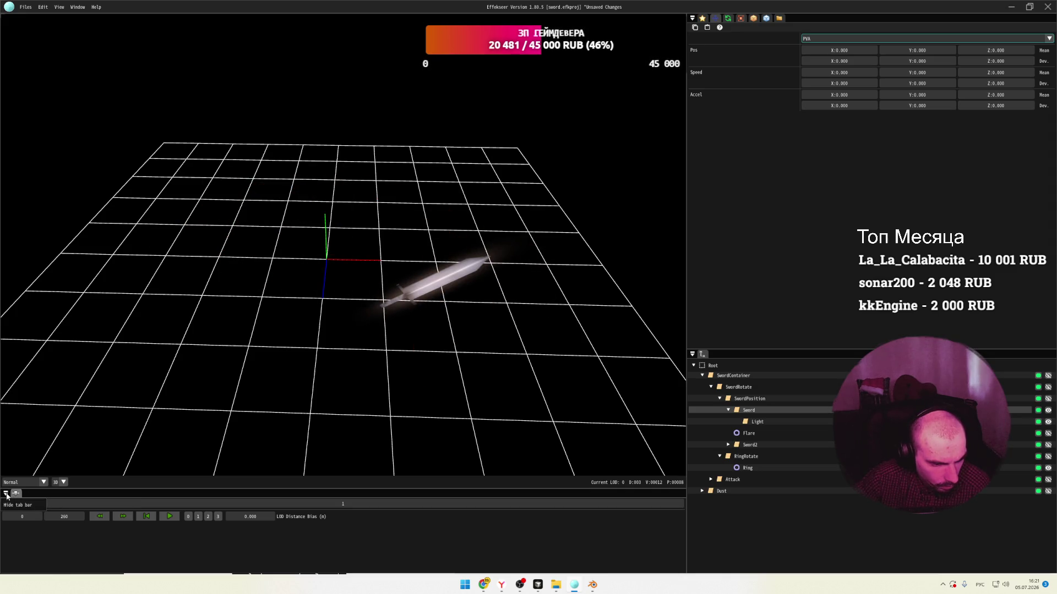
left_click(5, 493)
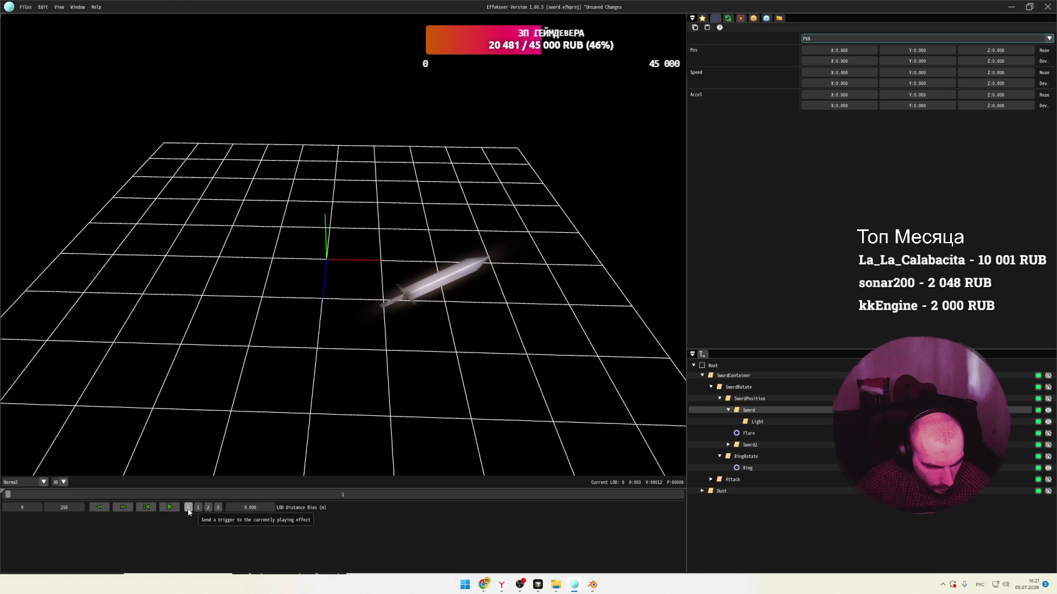
Scrub the preview to frame 45 showing the fiery slash, and open and close Levels of Details.
mouse_move(50, 495)
left_mouse_down()
mouse_move(133, 497)
mouse_move(107, 498)
mouse_move(125, 500)
left_mouse_up()
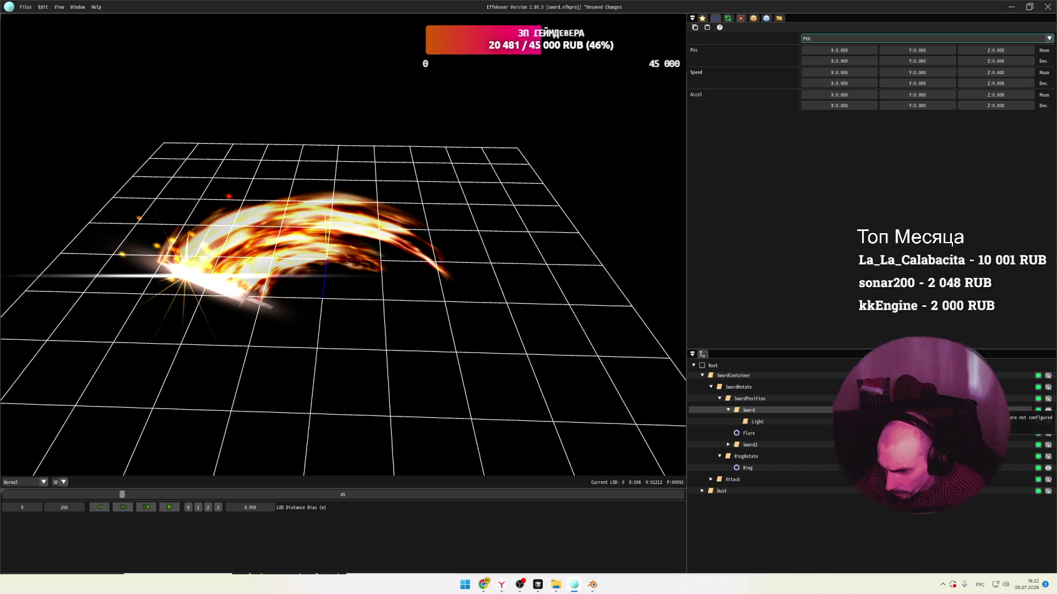
left_click(77, 6)
left_click(104, 182)
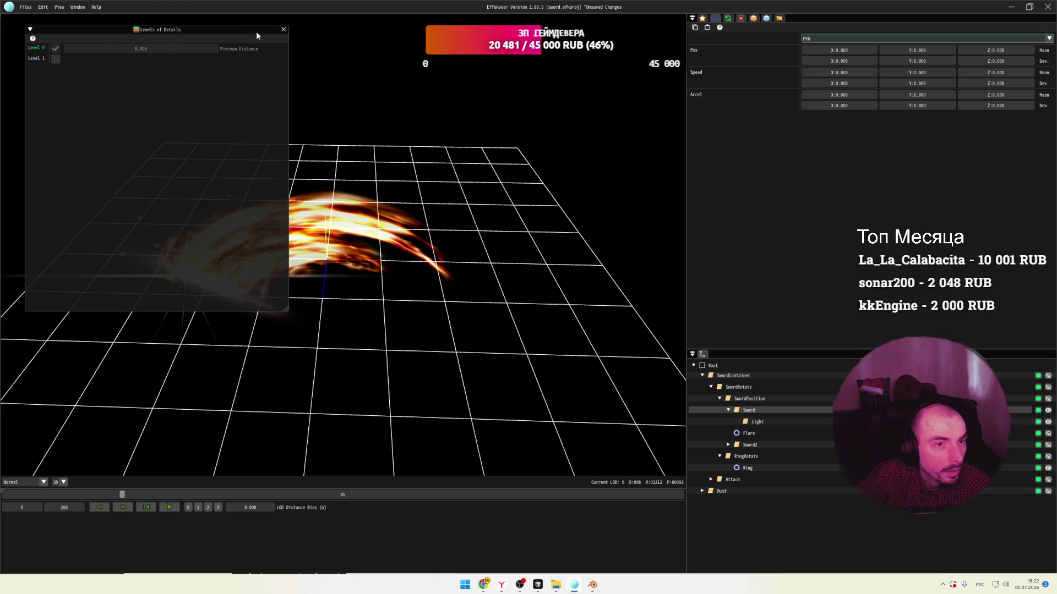
left_click(284, 29)
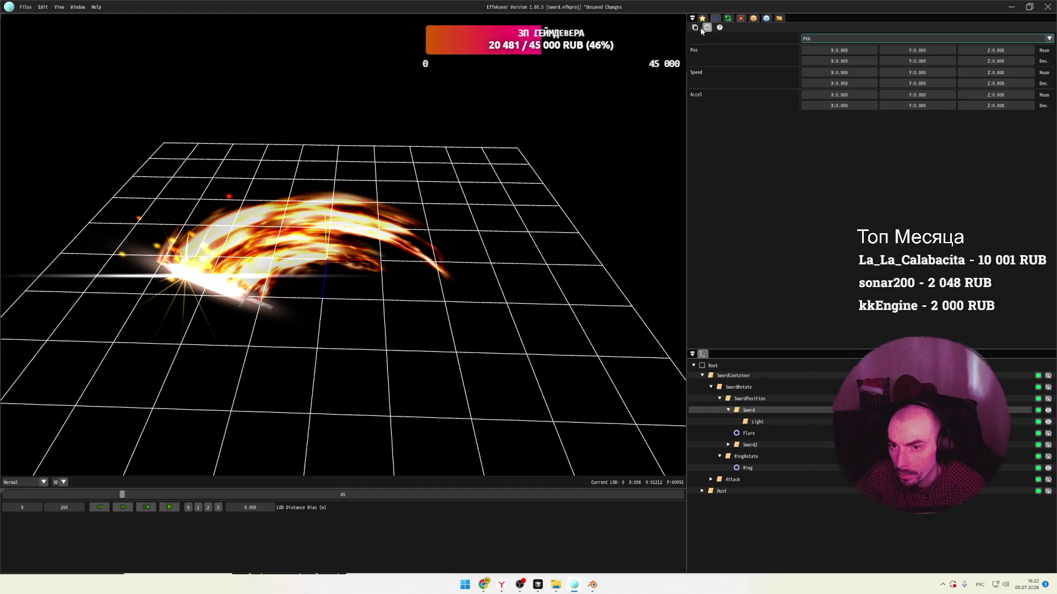
Show the Sword node's rotation settings, then bring up the Effekseer help page.
left_click(727, 20)
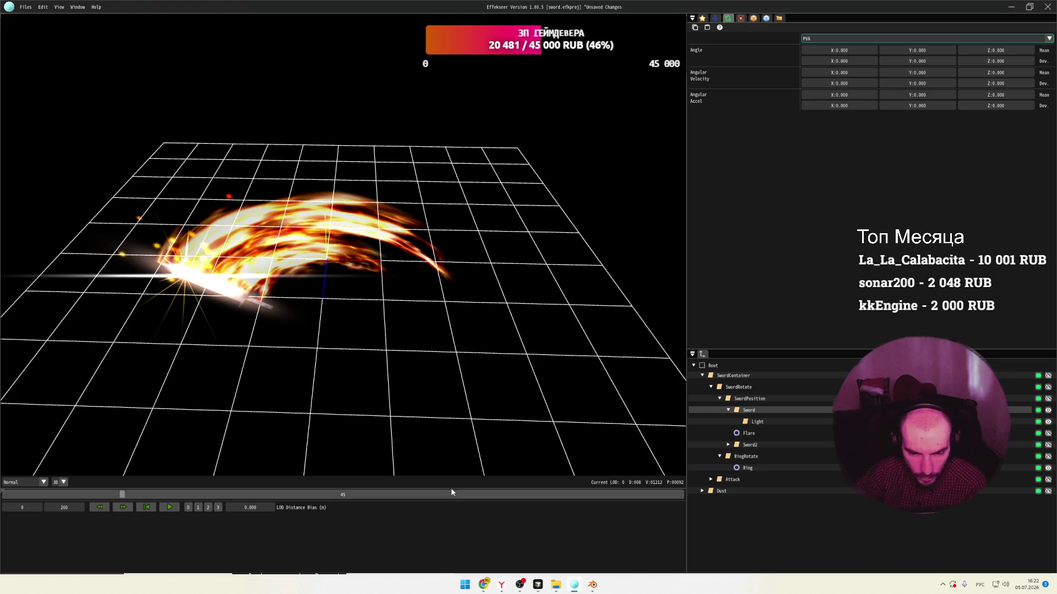
left_click(483, 585)
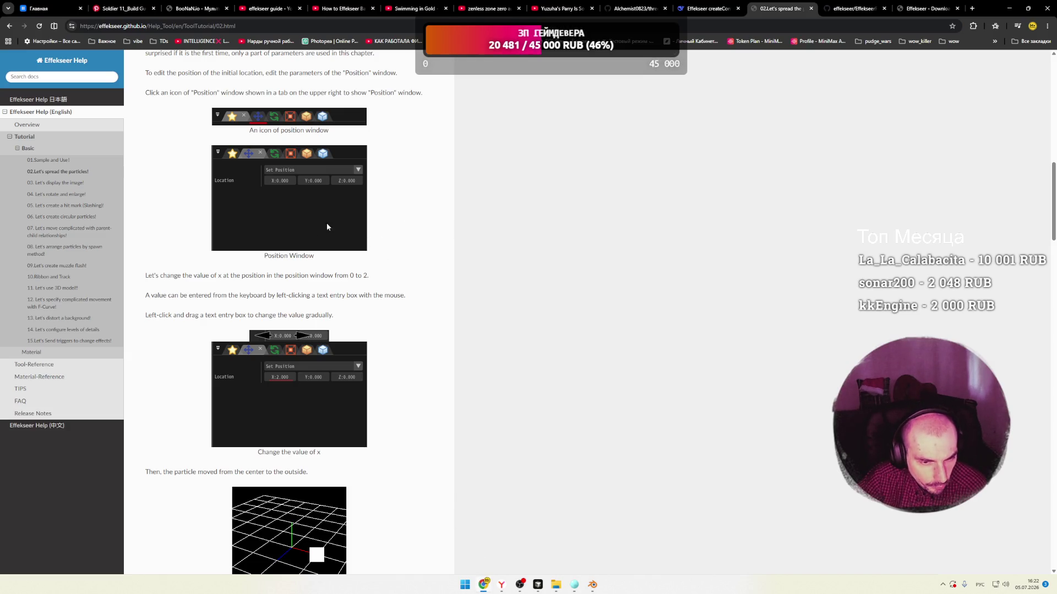
scroll(315, 225, "down", 3)
scroll(310, 252, "down", 4)
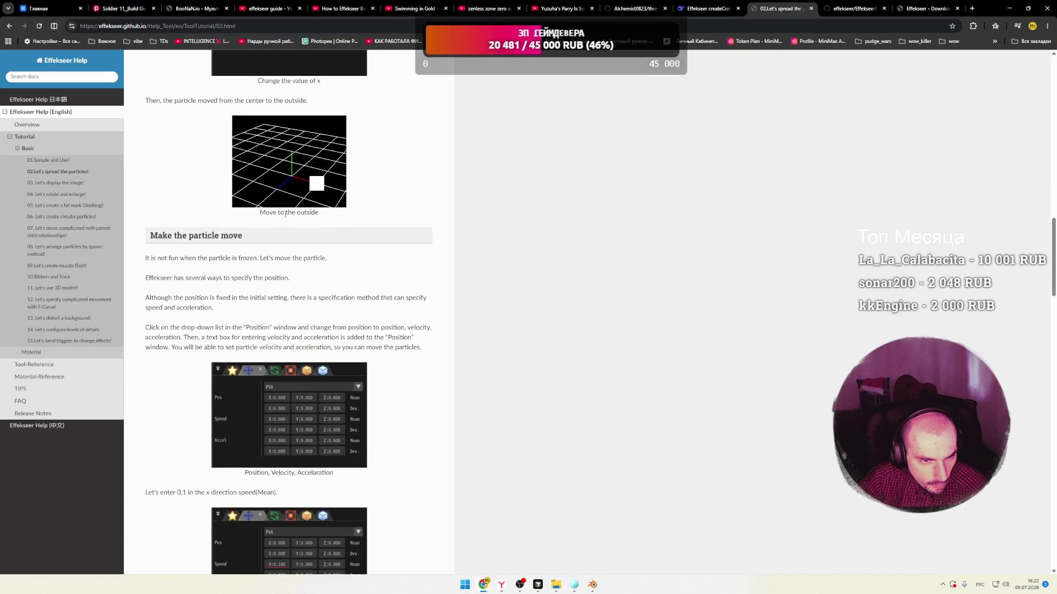
scroll(332, 262, "down", 2)
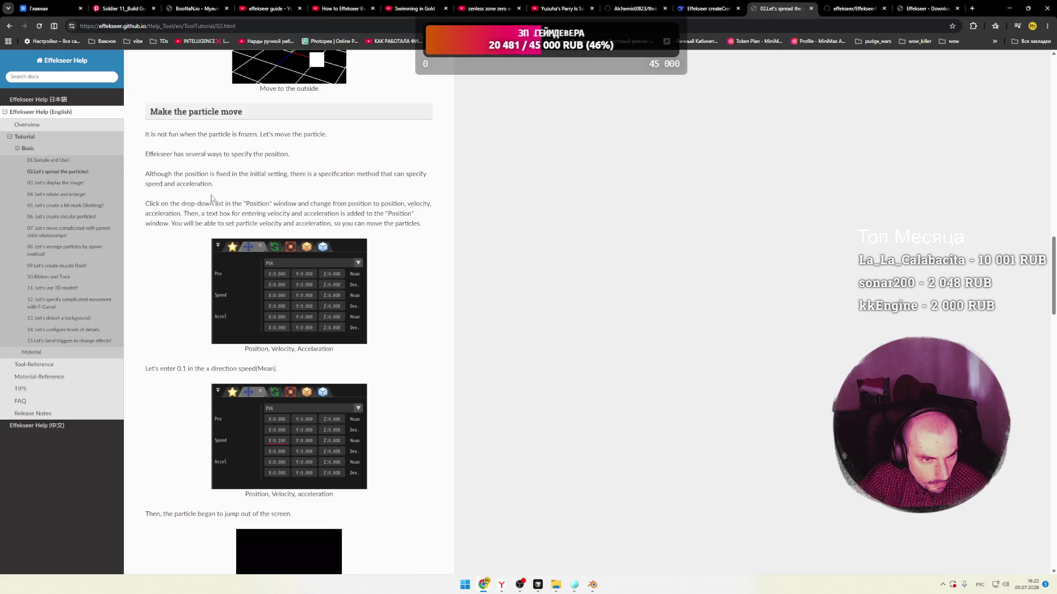
left_click_drag(158, 134, 298, 135)
left_click(177, 156)
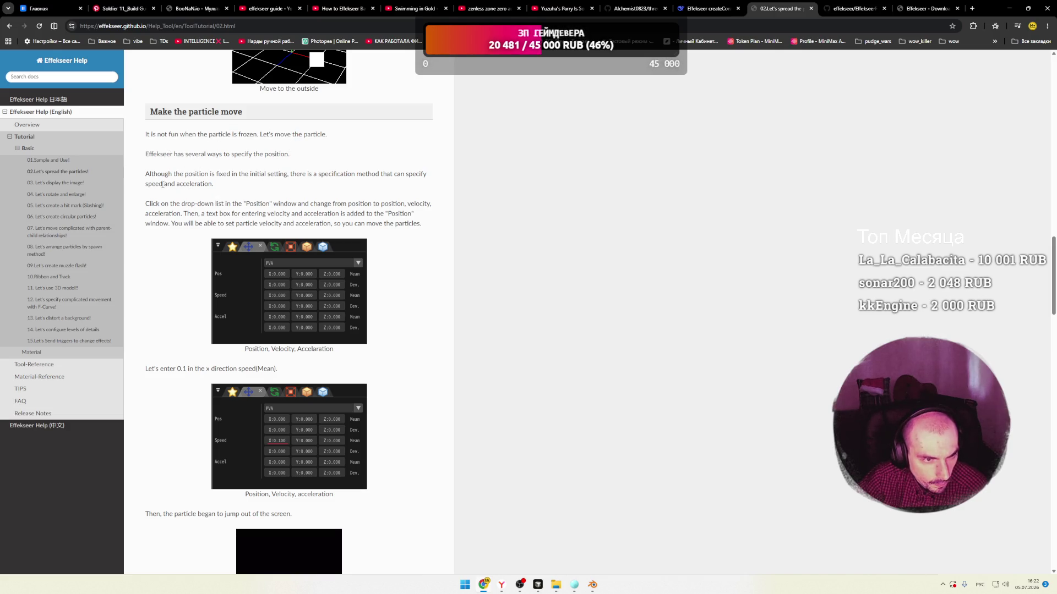
left_click_drag(152, 175, 215, 175)
left_click(166, 206)
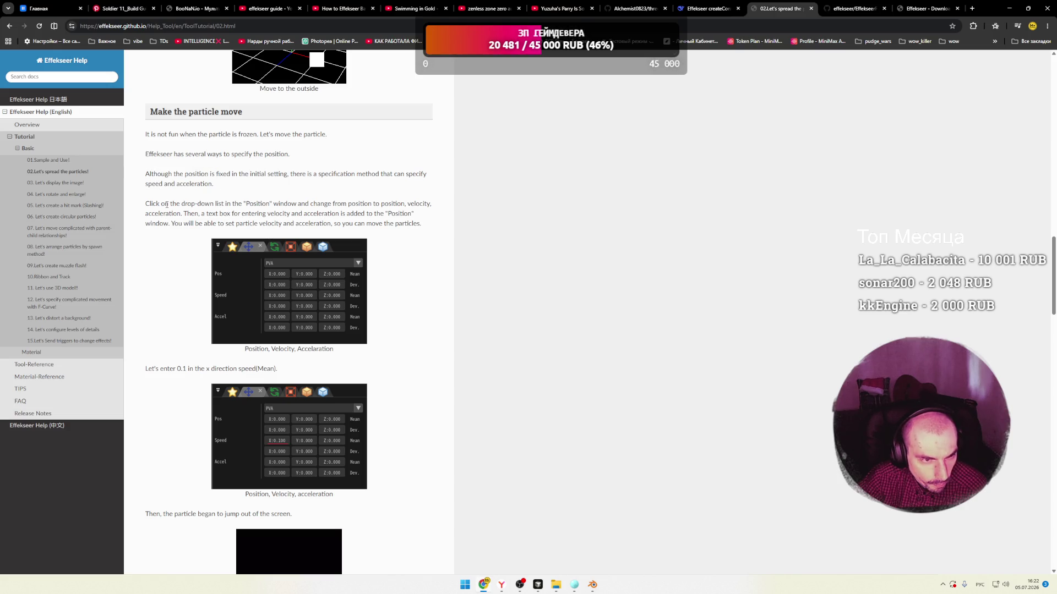
left_click_drag(152, 204, 285, 205)
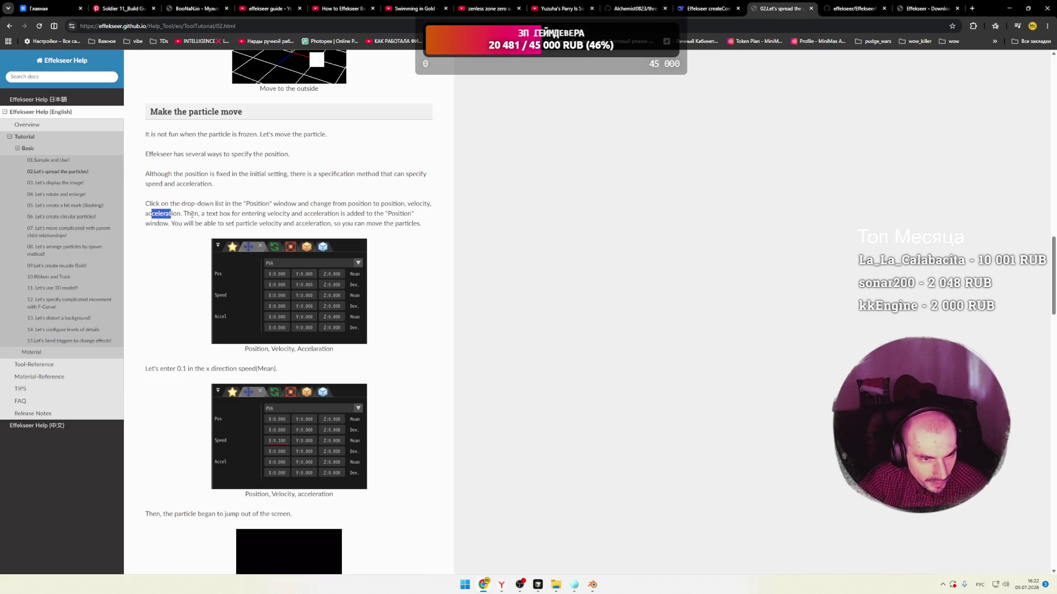
scroll(173, 256, "down", 2)
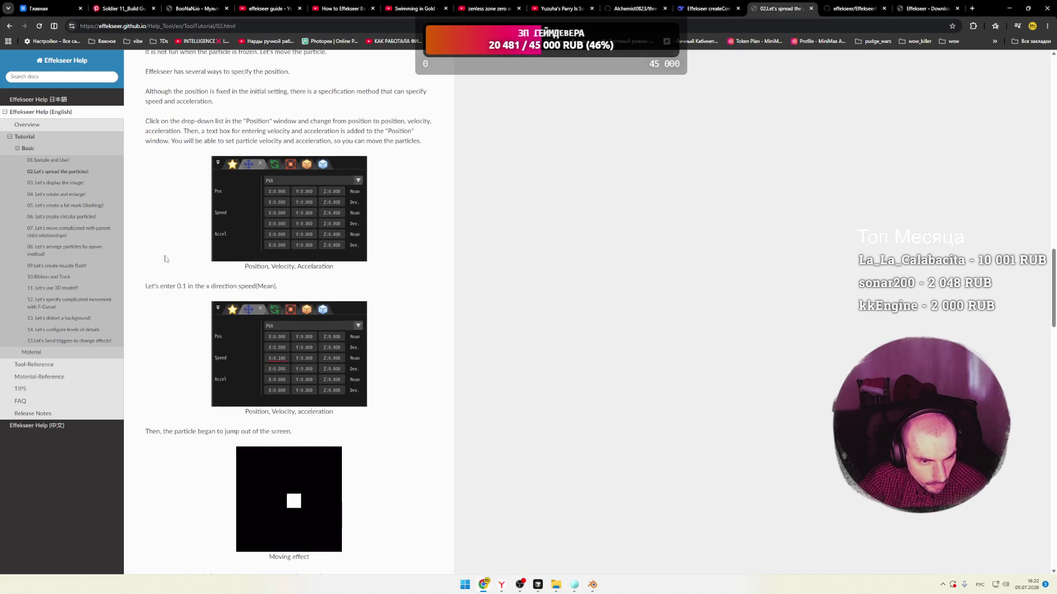
scroll(171, 259, "down", 1)
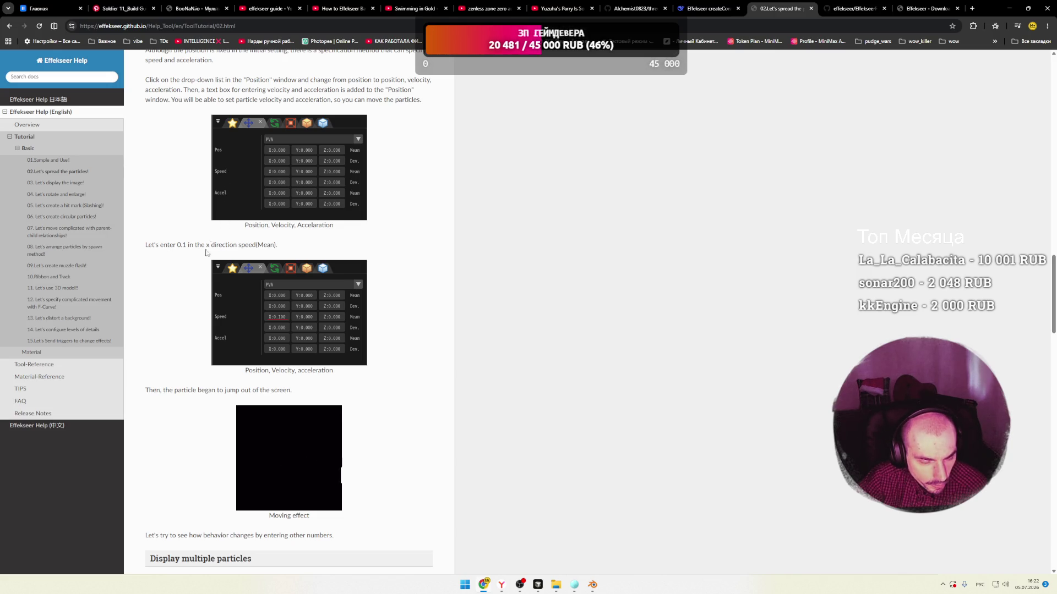
scroll(181, 275, "down", 3)
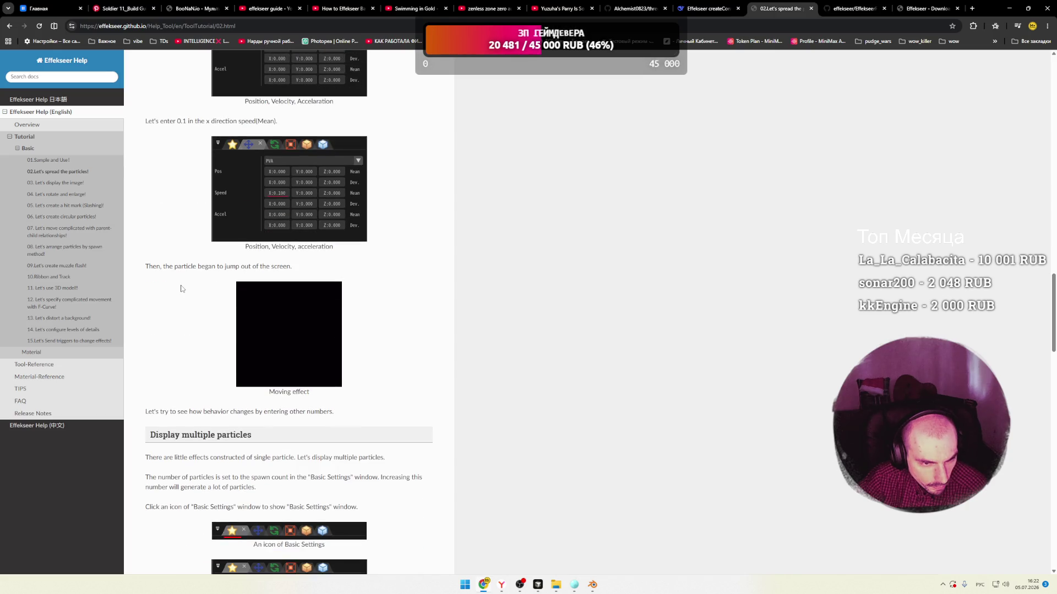
scroll(182, 288, "down", 2)
scroll(182, 287, "down", 2)
scroll(181, 286, "down", 6)
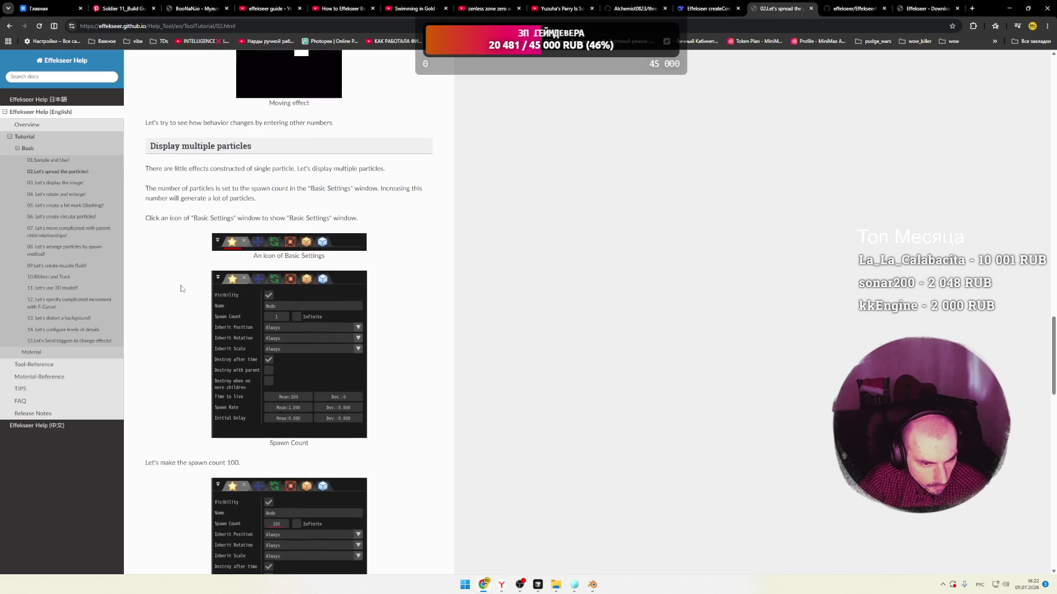
scroll(181, 288, "down", 1)
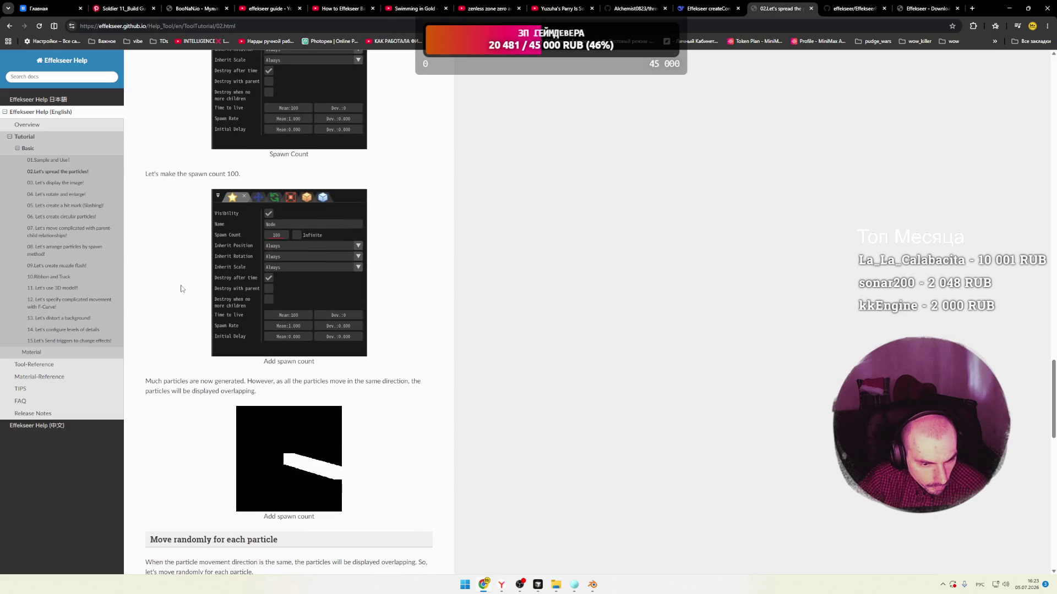
left_click(574, 585)
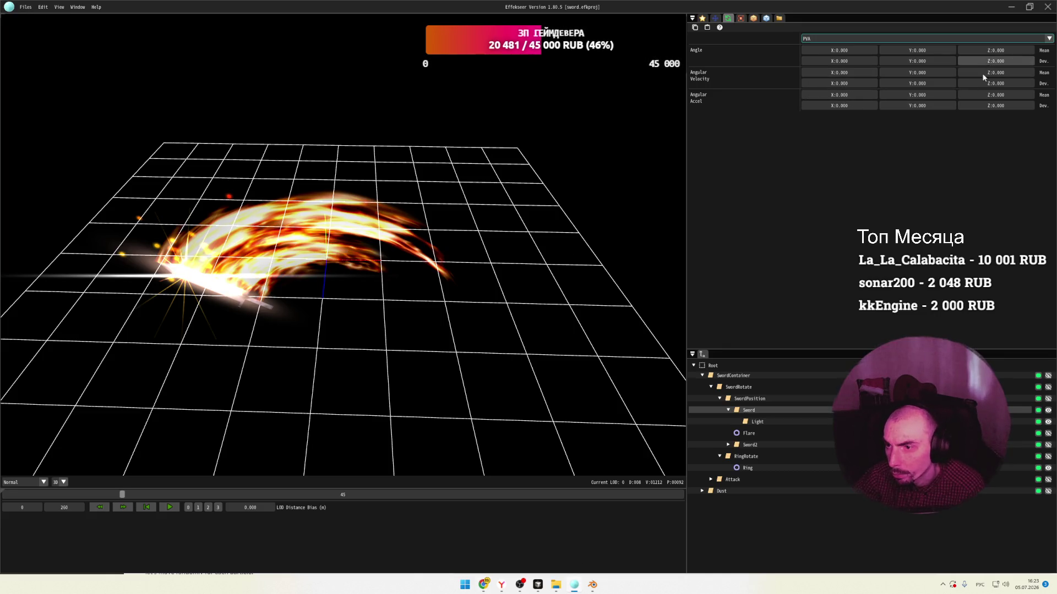
Try the Easing and F-Curve position modes on the Sword node, opening and closing the F-Curves editor.
left_click(714, 19)
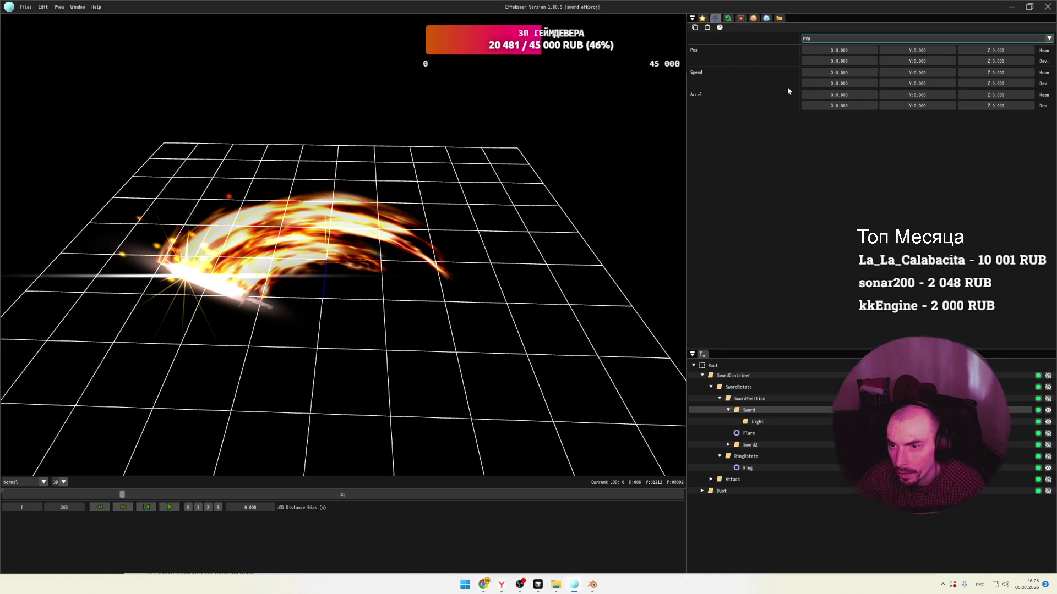
left_click(838, 38)
left_click(818, 67)
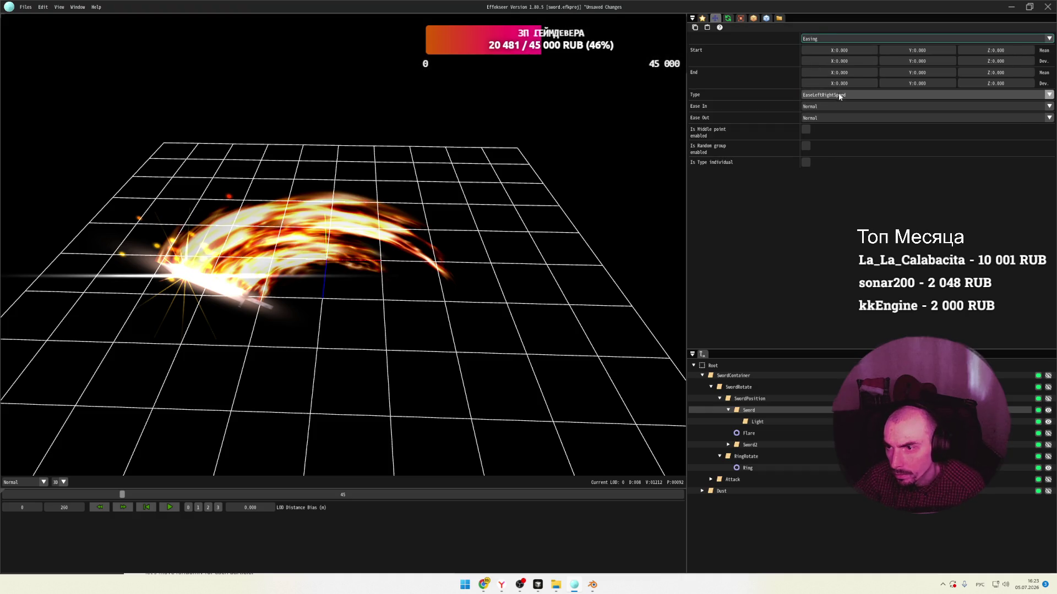
left_click(843, 39)
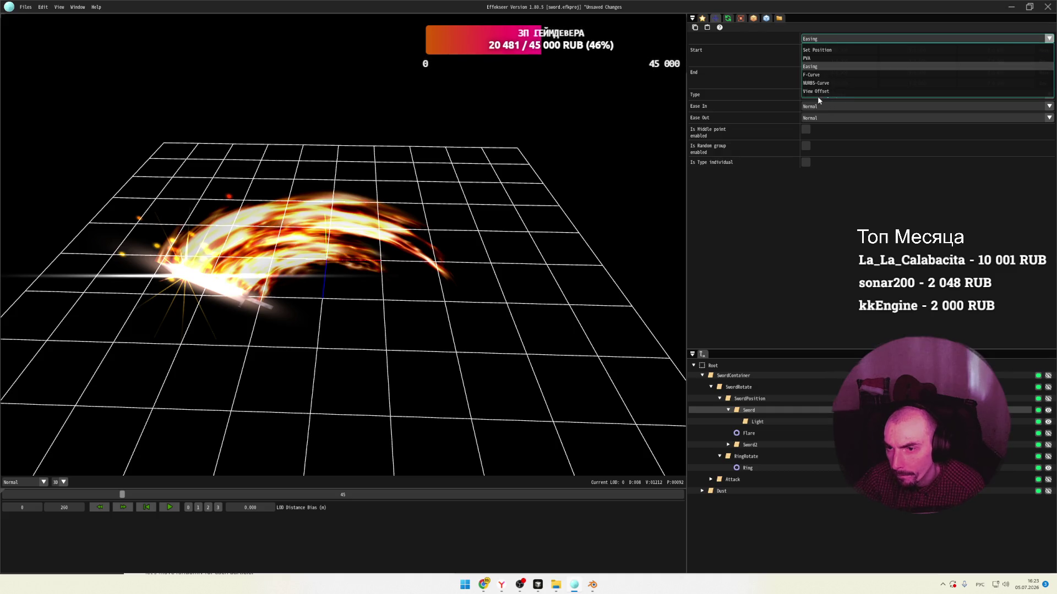
left_click(814, 75)
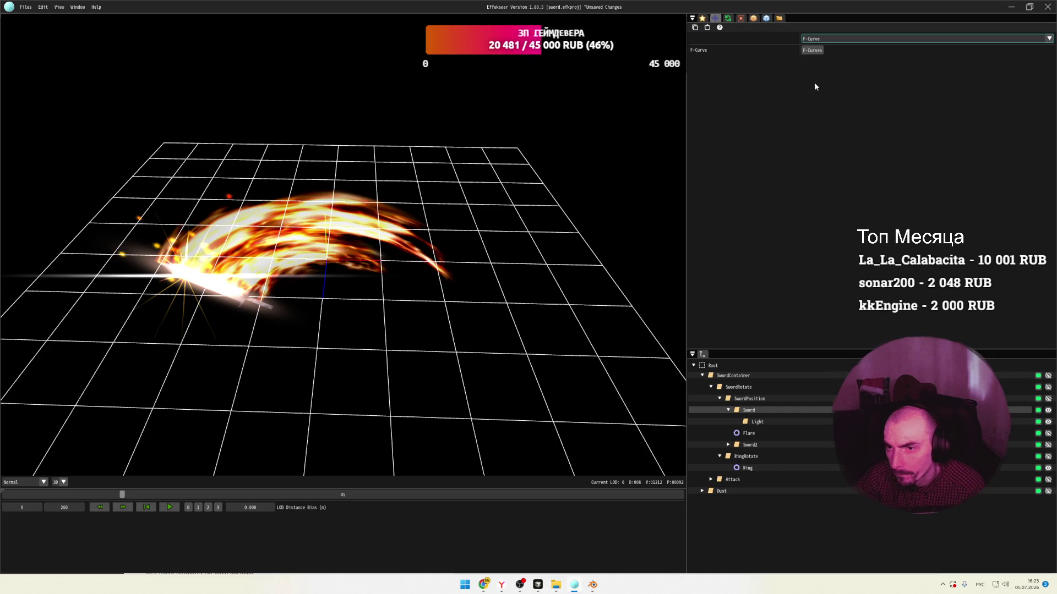
left_click(813, 50)
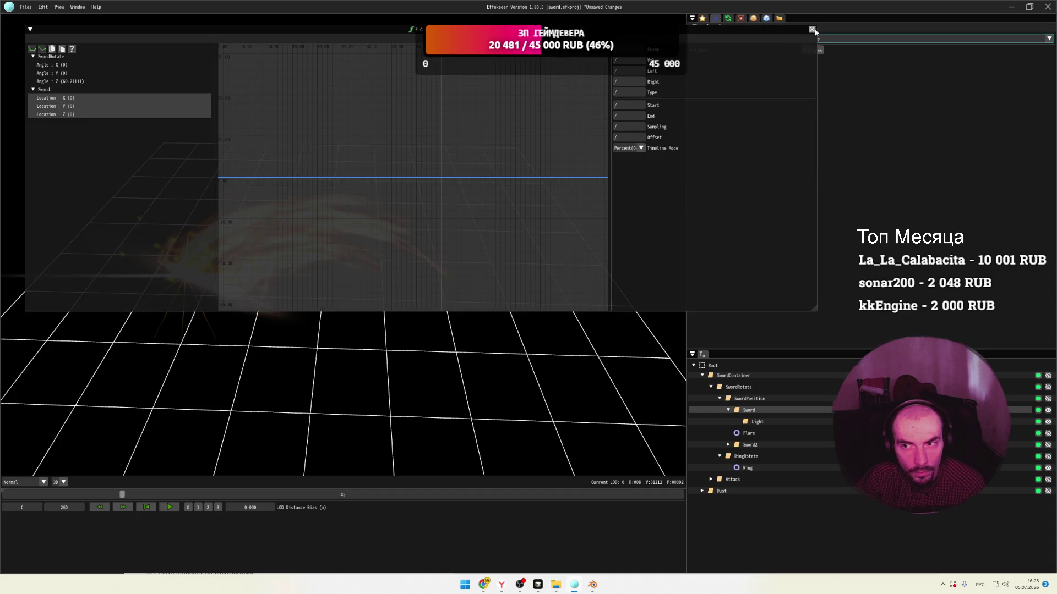
left_click(811, 29)
left_click(816, 37)
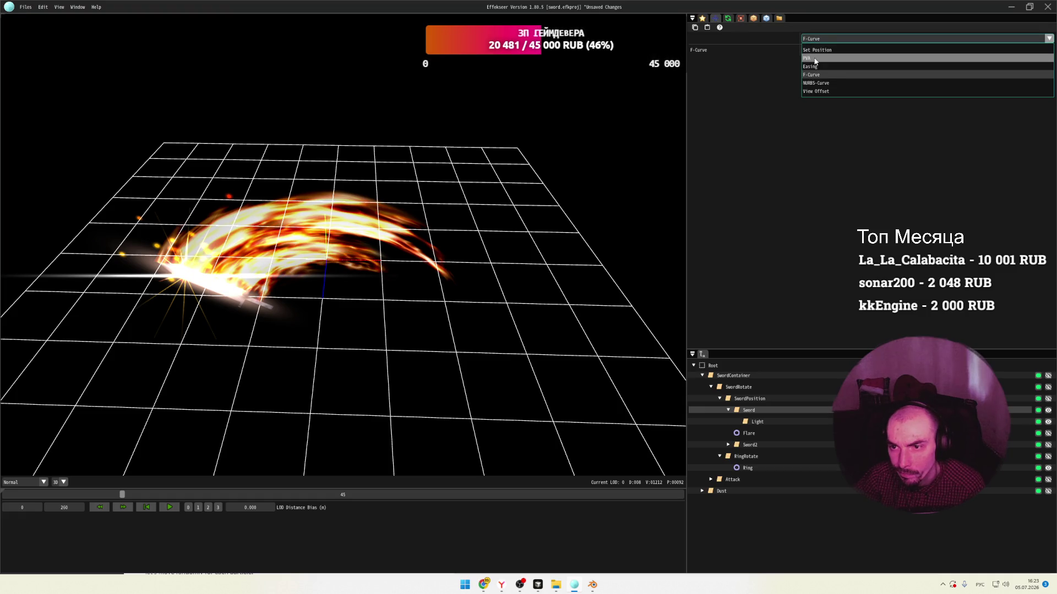
Try NURBS-Curve, View Offset and Set Position, then settle on PVA with all values zero.
left_click(817, 83)
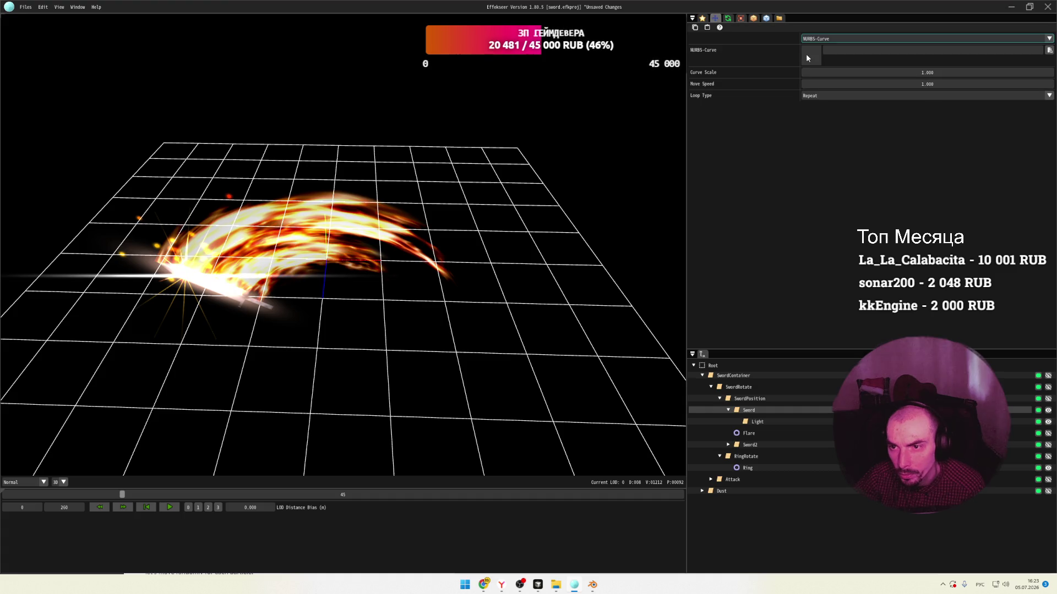
left_click(836, 36)
left_click(810, 89)
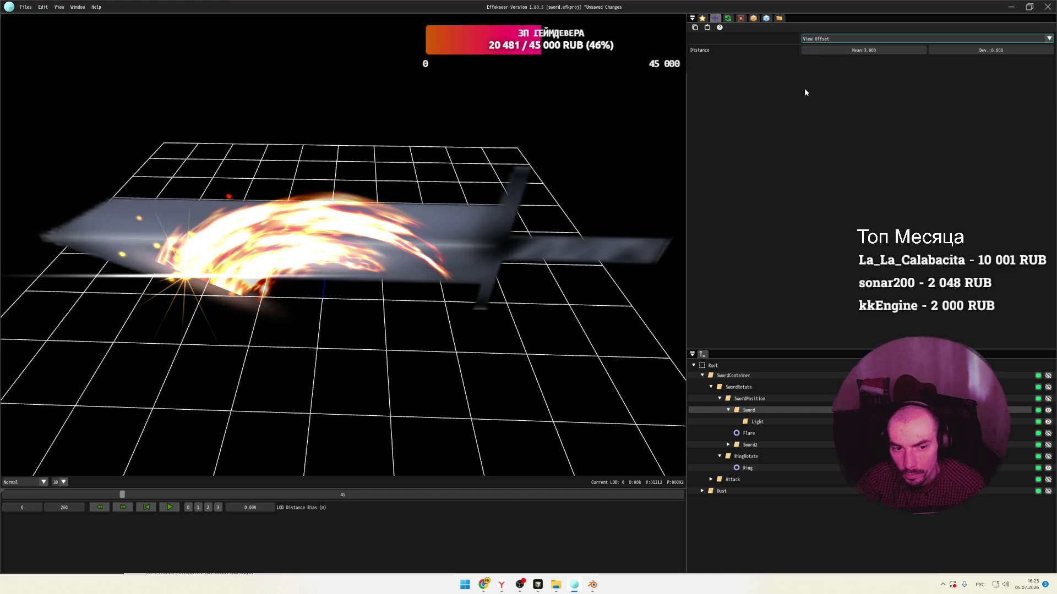
left_click(836, 38)
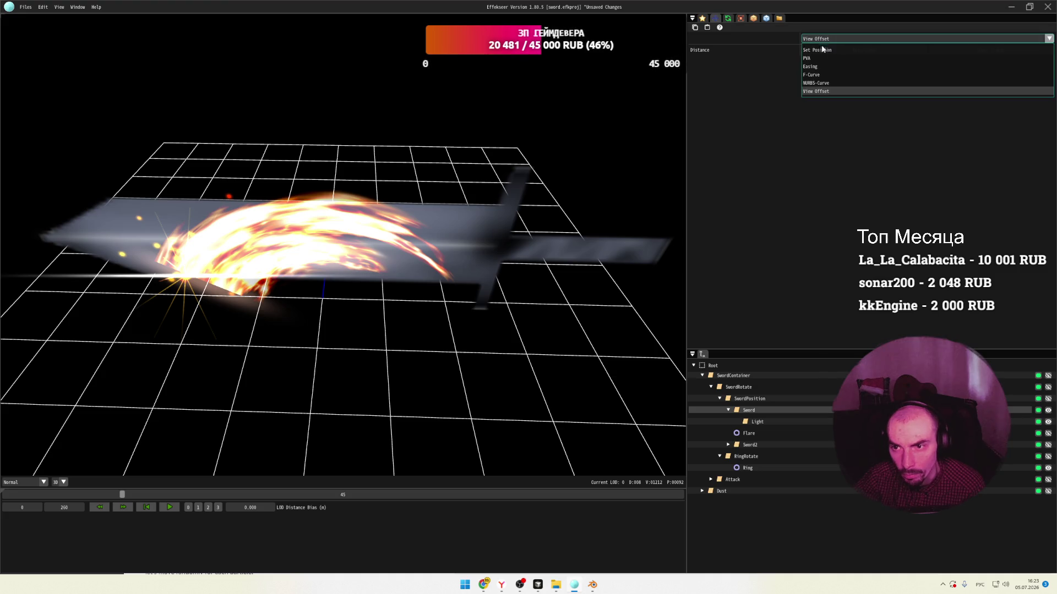
left_click(821, 50)
left_click(824, 39)
left_click(823, 58)
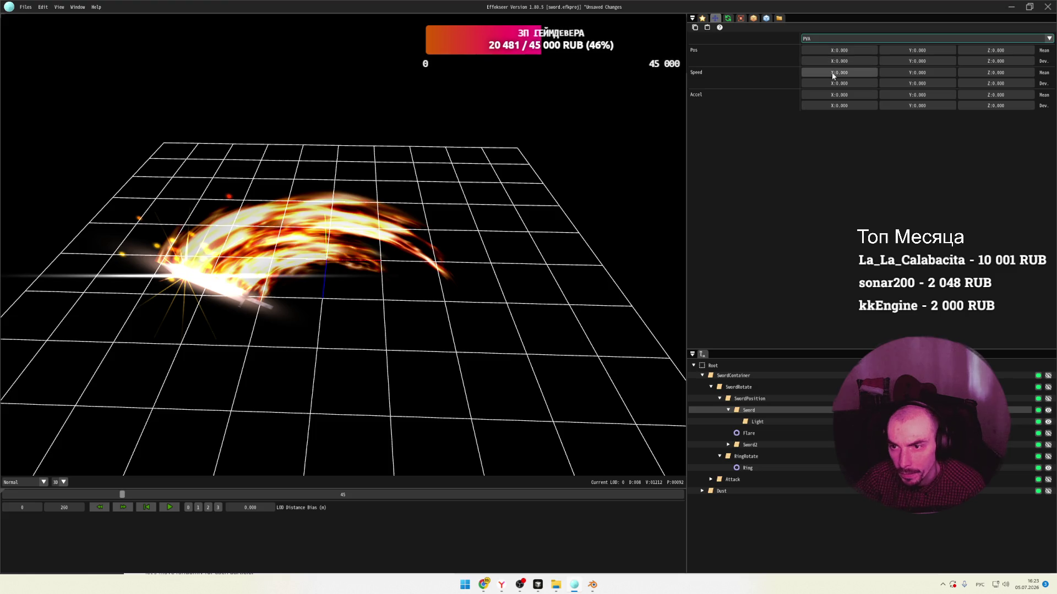
Try giving the Sword a 0.5 X speed, then cancel so it stays at zero.
left_click_drag(834, 75, 839, 76)
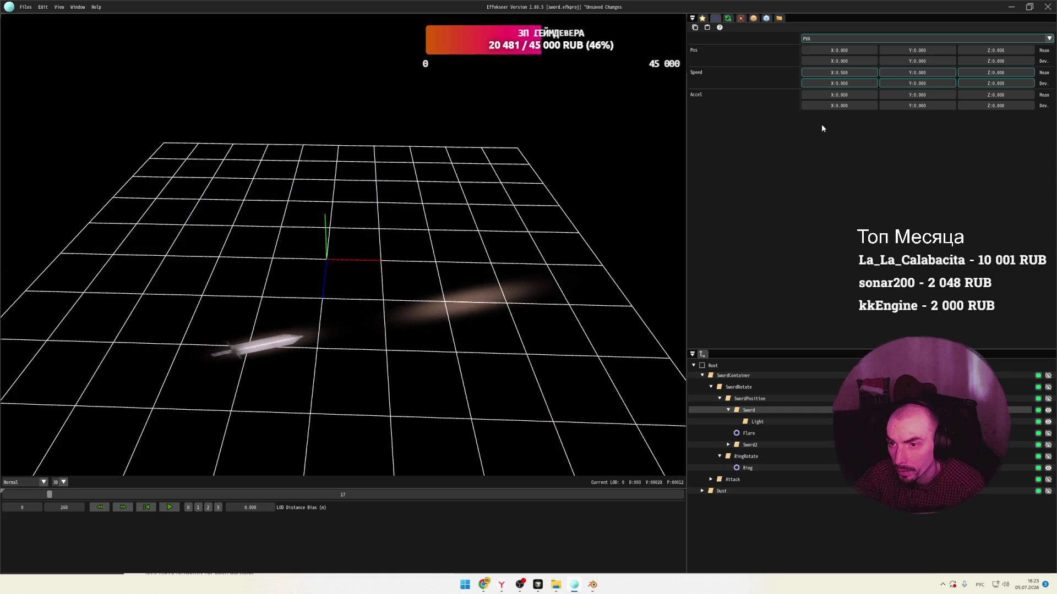
double_click(844, 72)
key("Escape")
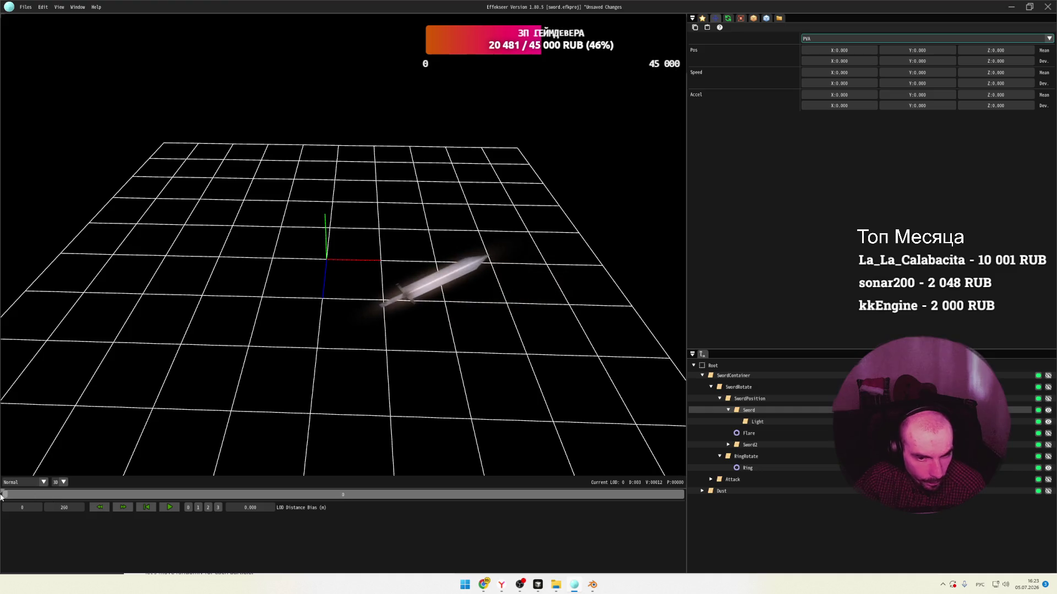
Step the preview through the frames, select Flare, expand Dust to its child, then return to the help page.
mouse_move(158, 499)
left_mouse_down()
mouse_move(627, 495)
mouse_move(322, 494)
left_mouse_up()
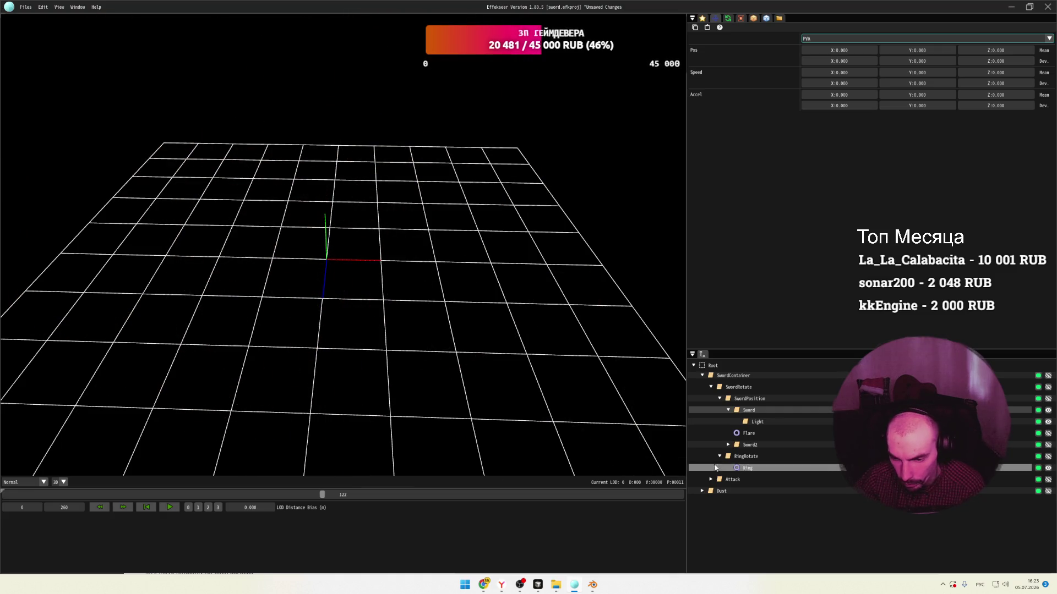
left_click(753, 434)
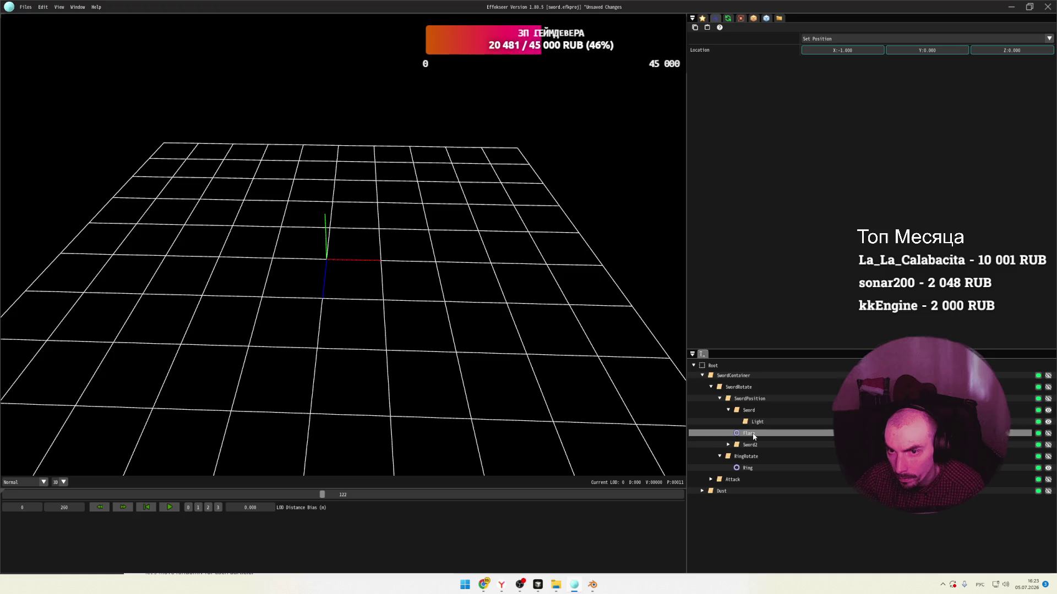
double_click(721, 491)
left_click(728, 503)
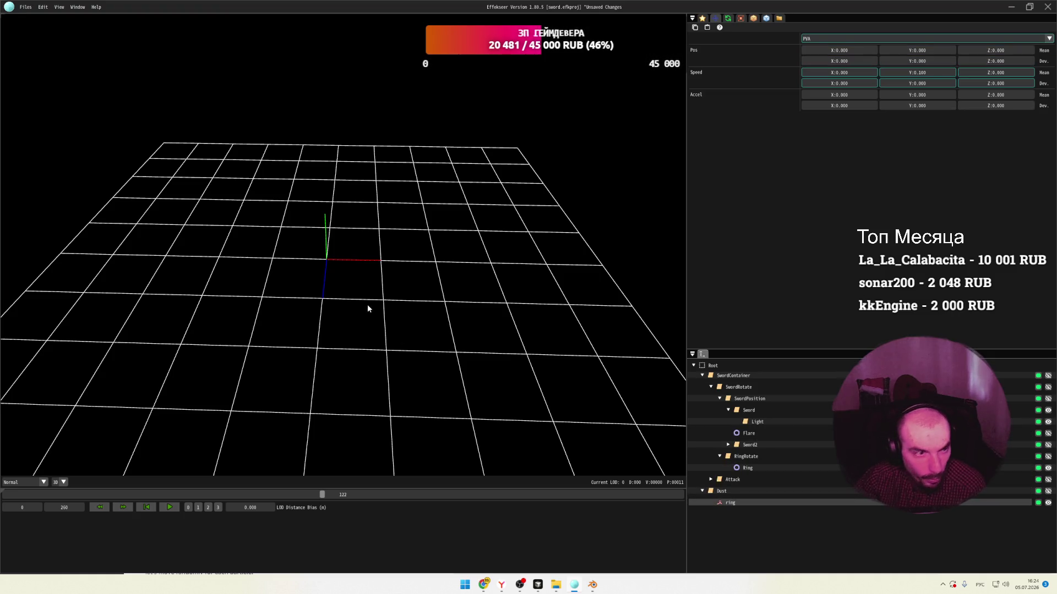
left_click(489, 587)
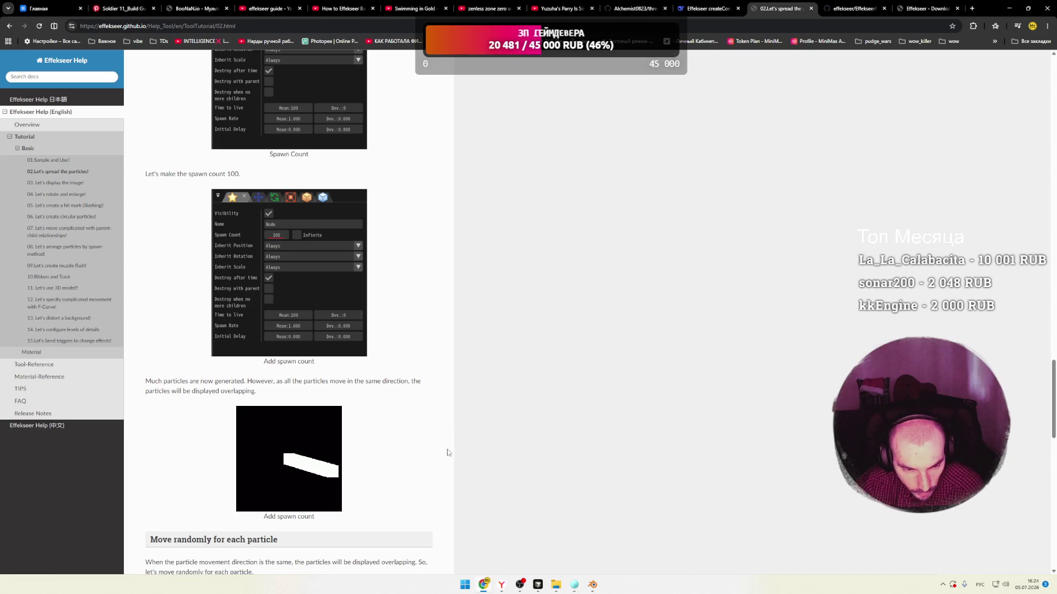
Go to the How to Effekseer tutorial video tab.
left_click(565, 7)
left_click(487, 8)
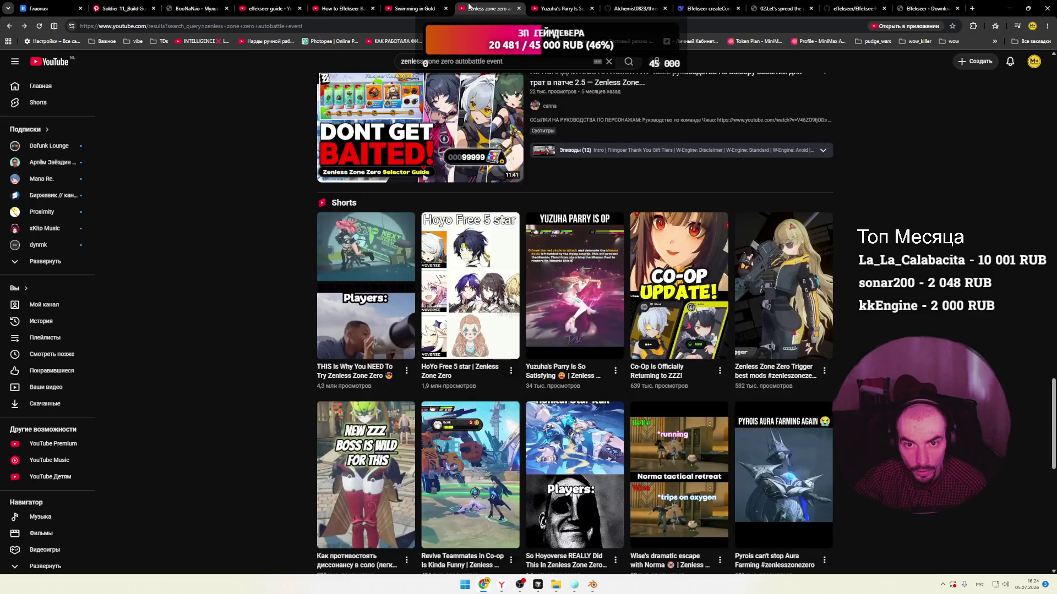
left_click(415, 9)
left_click(359, 8)
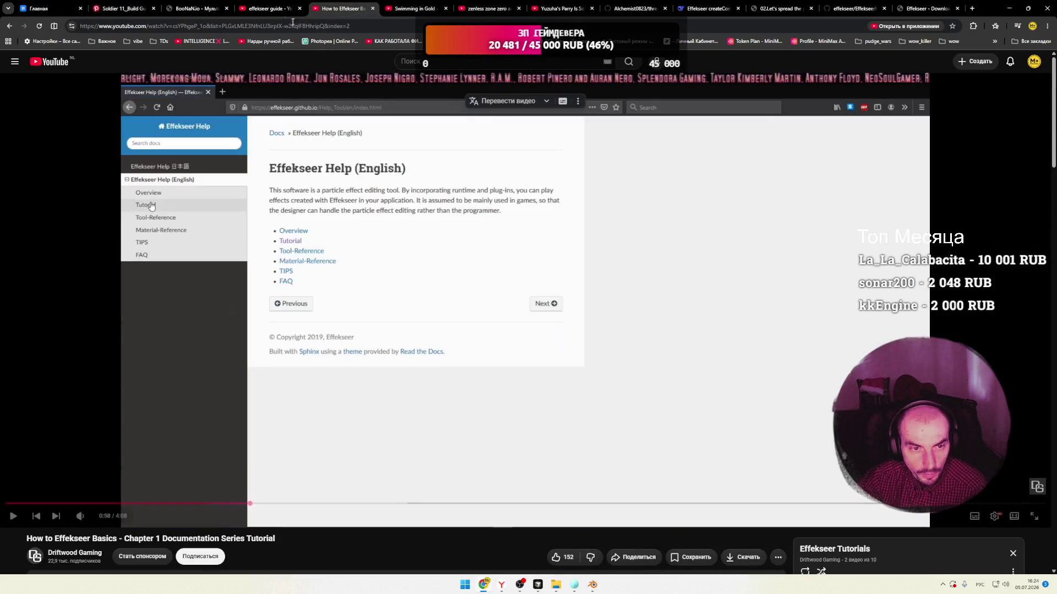
Play the tutorial, skip ahead past the texture-opening step, then bring up the localhost game tab.
left_click(403, 247)
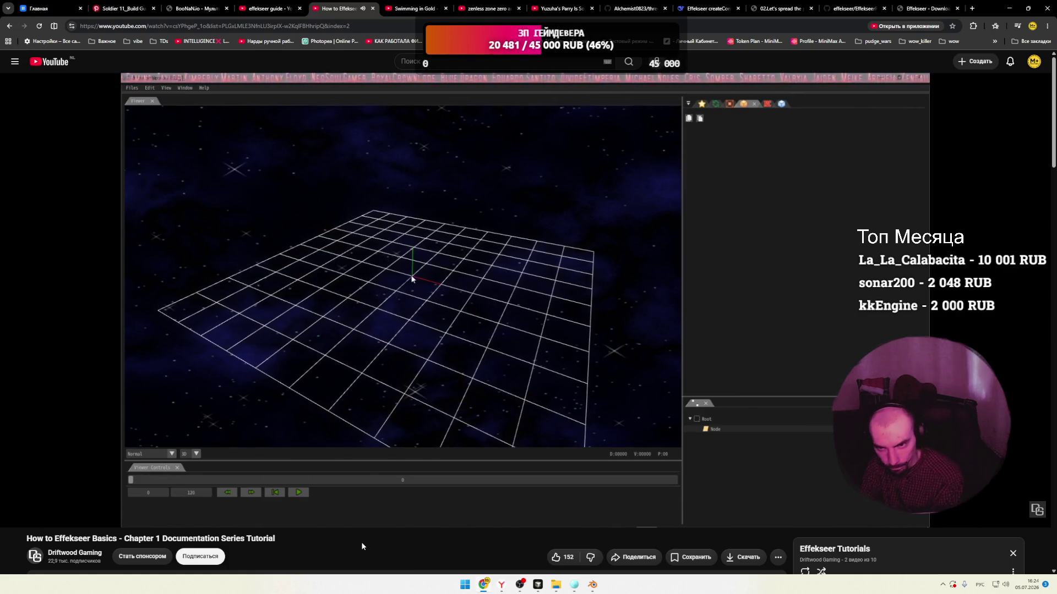
key("l")
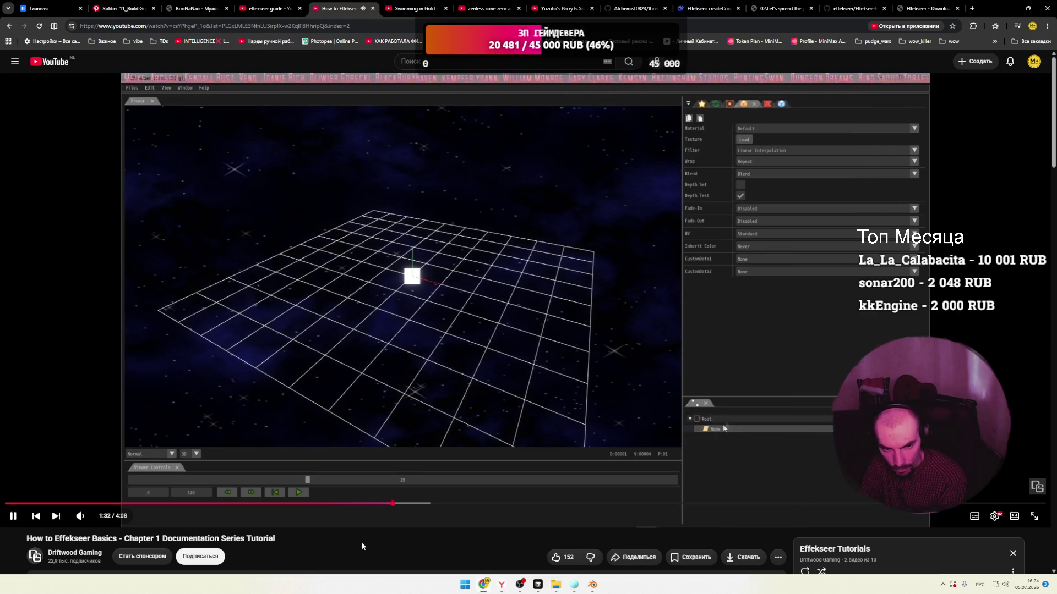
key("Right")
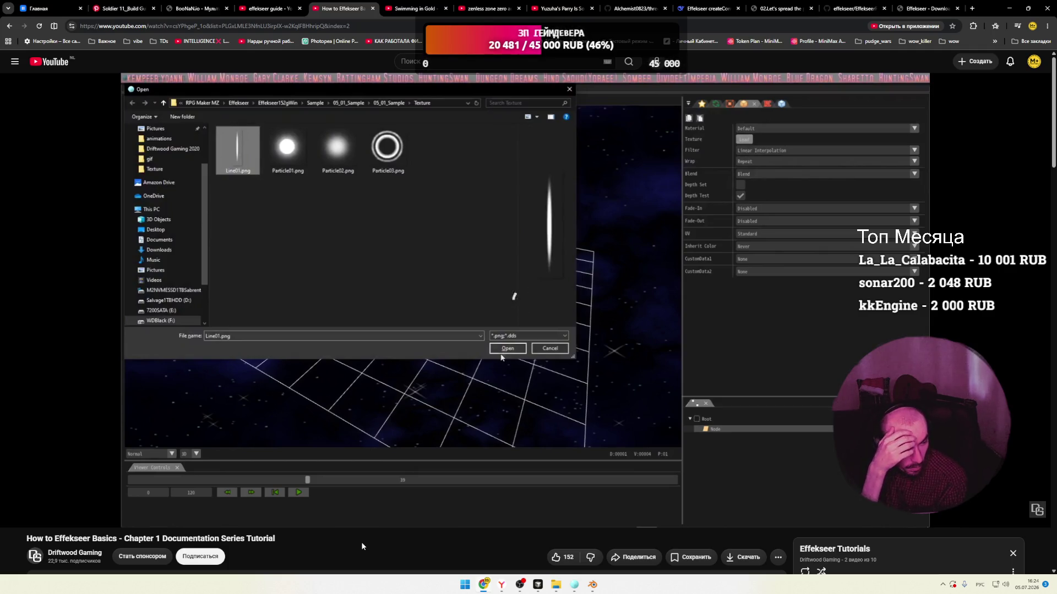
left_click(195, 9)
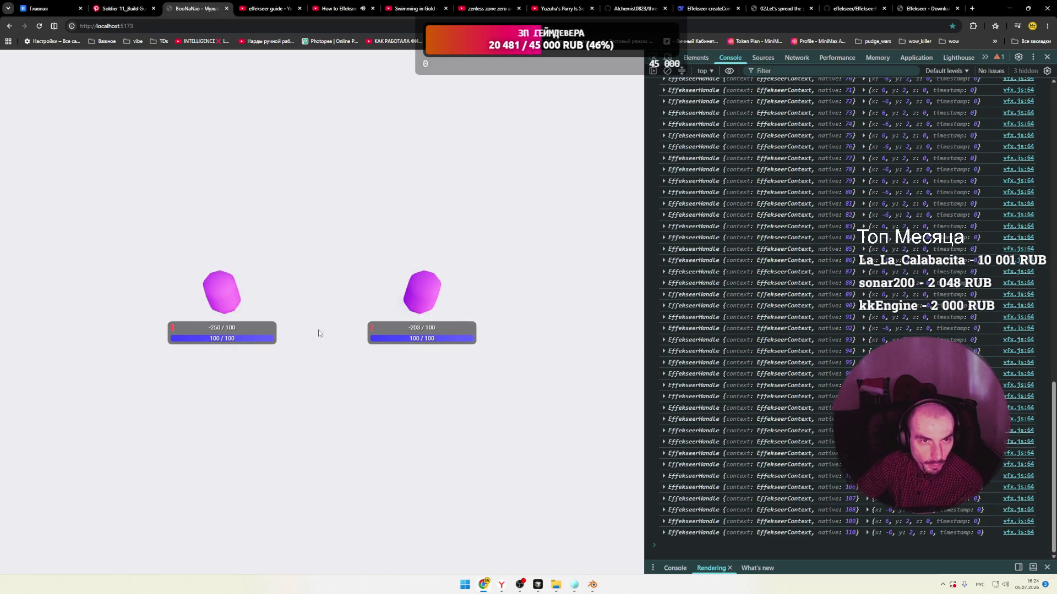
Return to the How to Effekseer Basics tutorial, now at 2:09 showing the Recorder export settings.
left_click(339, 8)
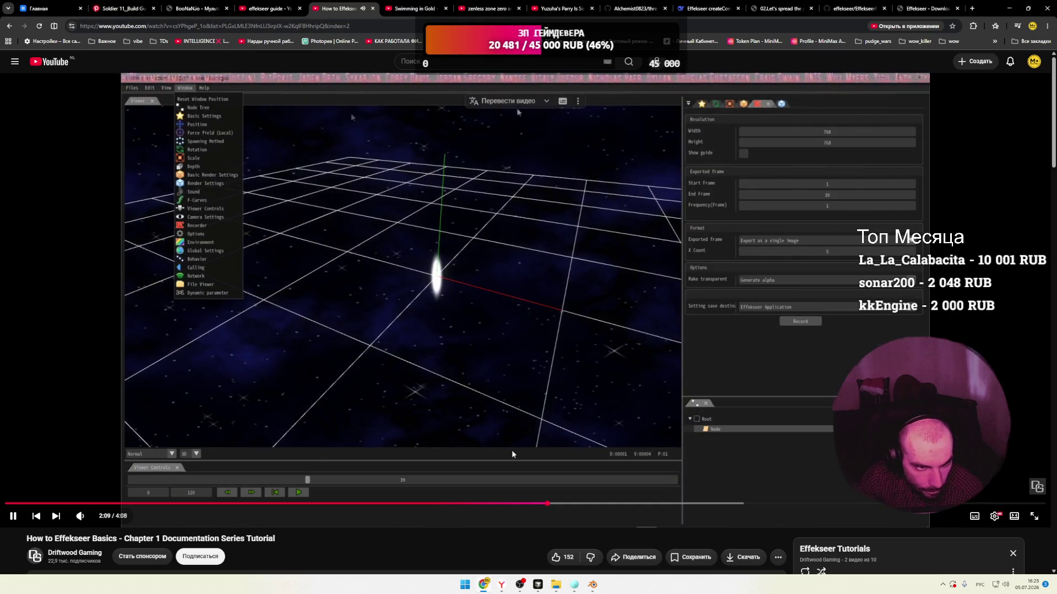
Seek the tutorial ahead to 2:53 and pause it.
left_click(602, 503)
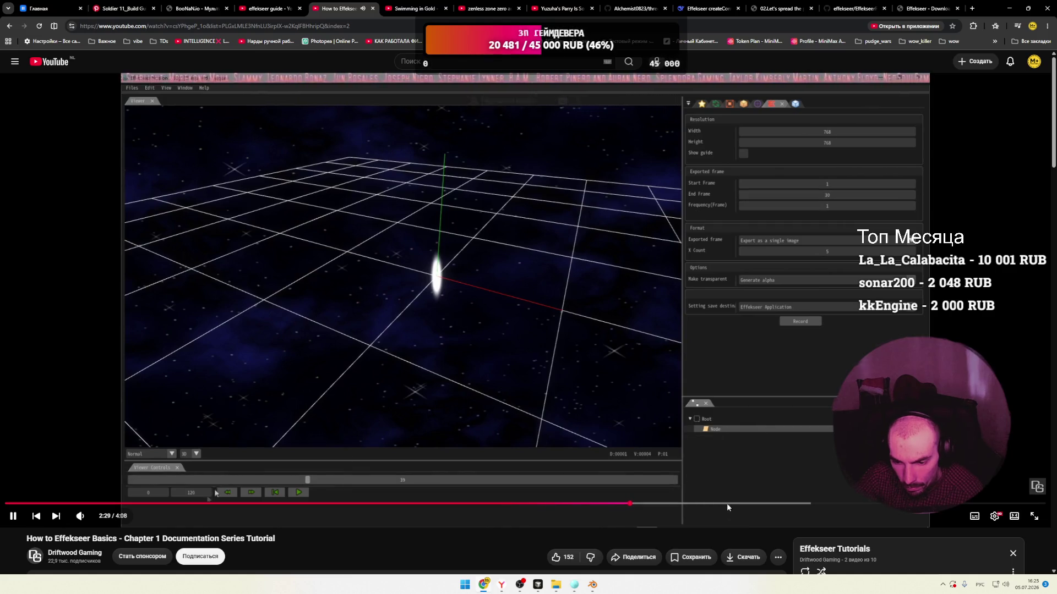
left_click(726, 503)
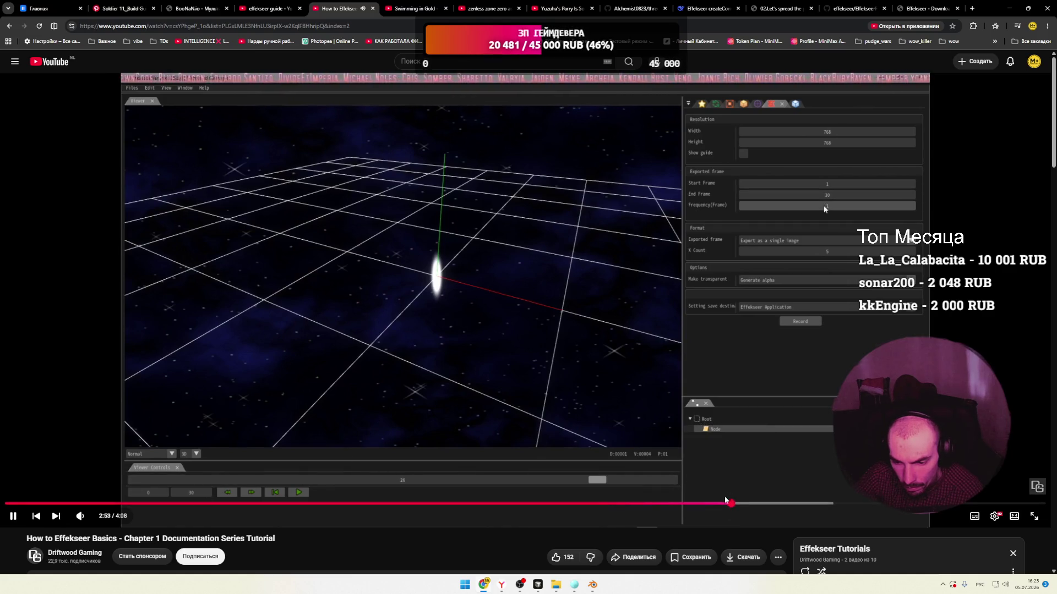
scroll(698, 407, "down", 1)
left_click(698, 408)
Scroll down and open the recommended 'How to Effekseer: The Basics - (RPGMaker MZ)' video.
scroll(699, 411, "down", 2)
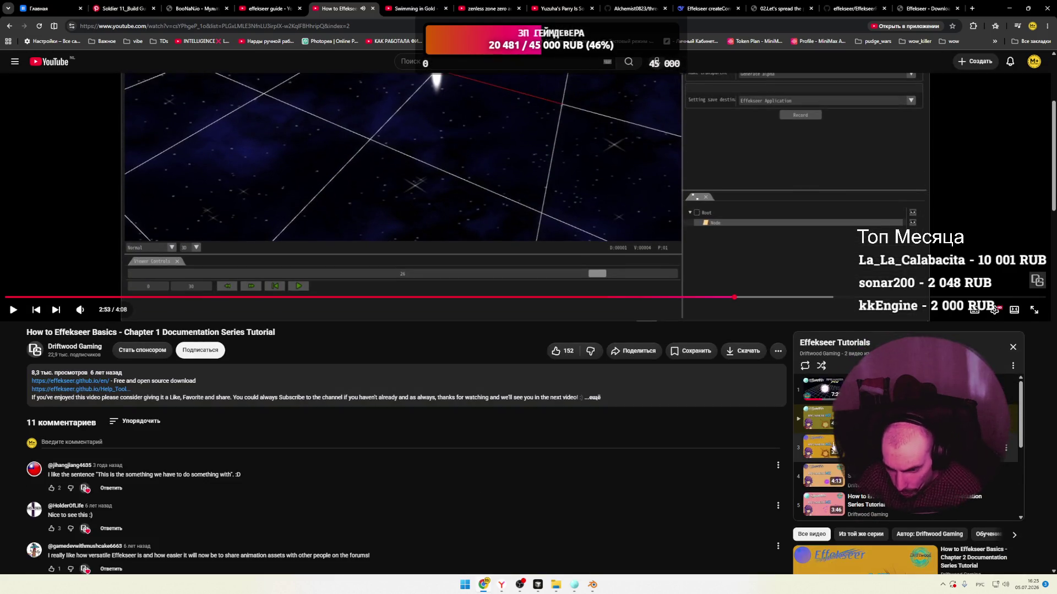
scroll(748, 435, "down", 3)
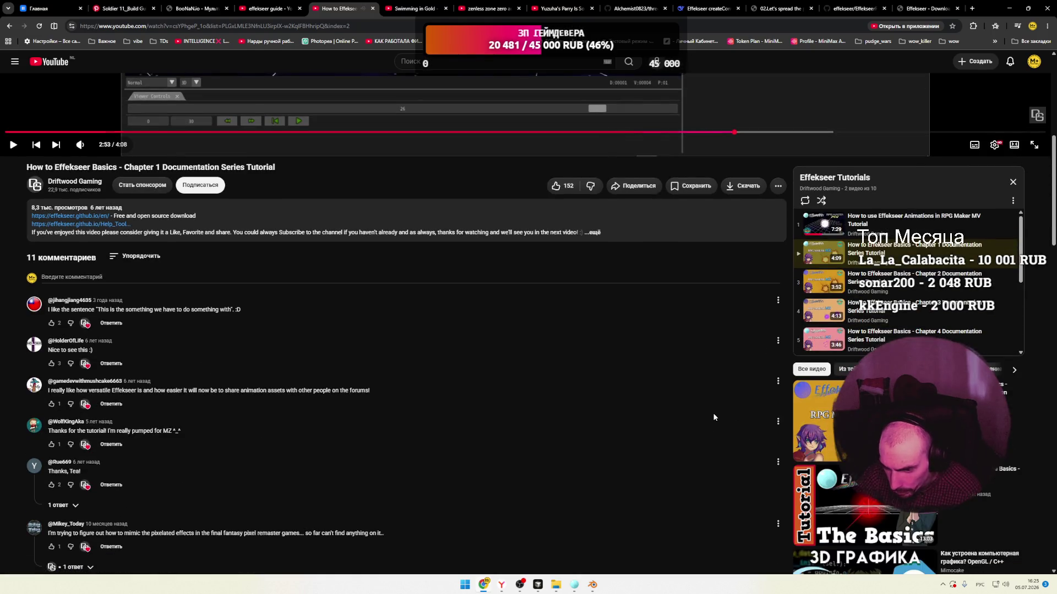
scroll(711, 407, "down", 3)
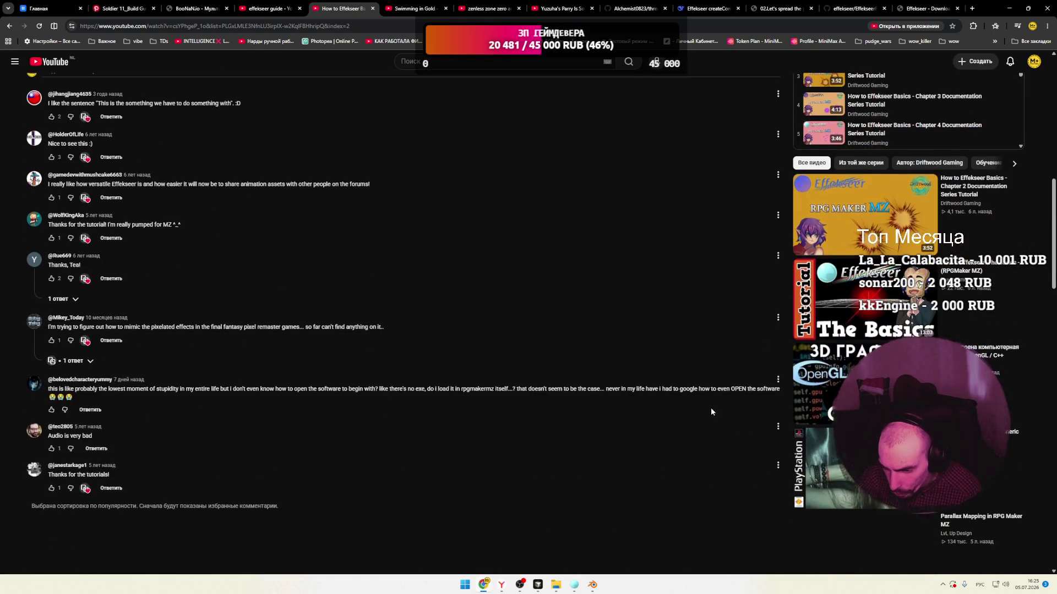
left_click(844, 304)
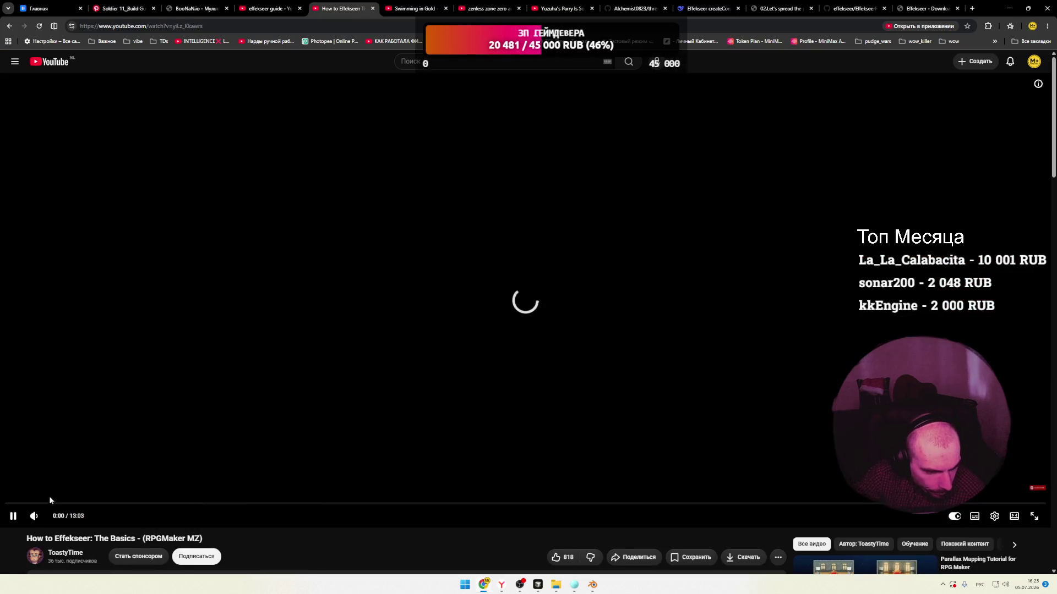
Seek The Basics video to about 1:25, then 2:37, and let it play to the PVA (Single) scaling section.
left_click_drag(47, 504, 119, 507)
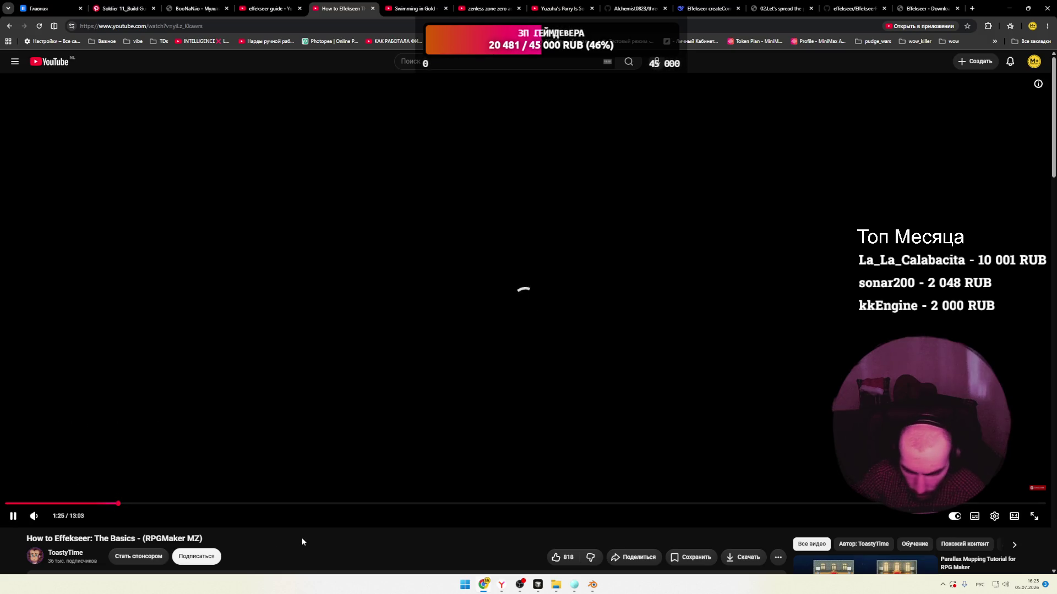
scroll(514, 496, "down", 3)
scroll(478, 490, "up", 3)
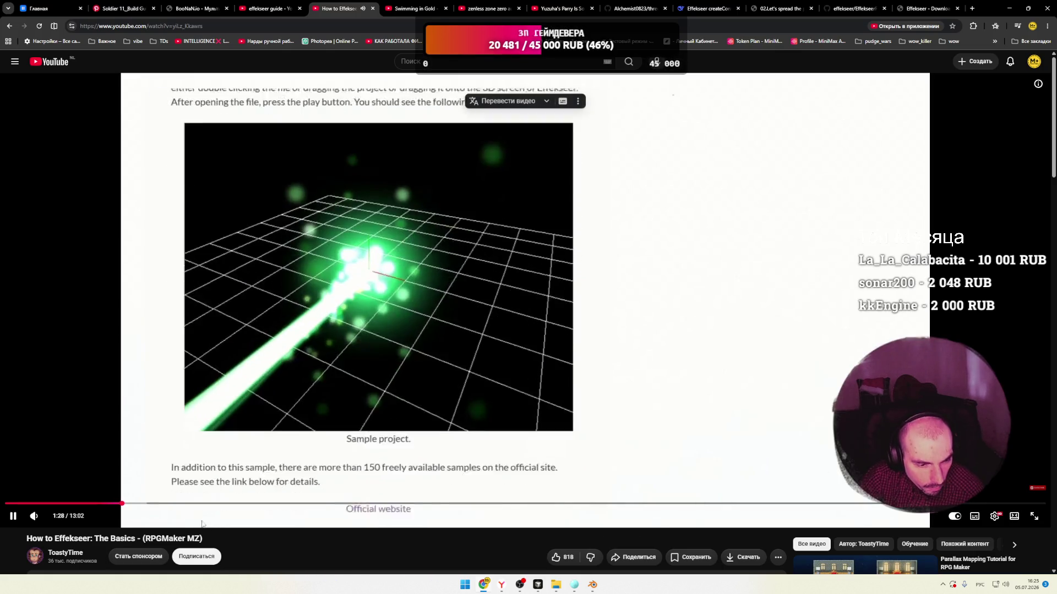
left_click(140, 503)
left_click(215, 503)
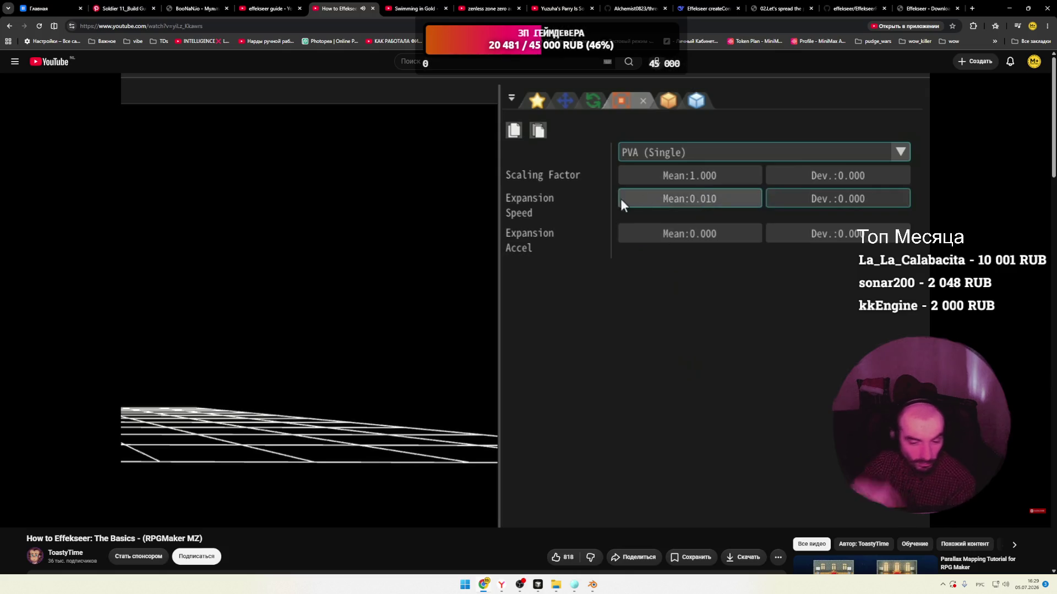
Pause the basics tutorial and open 'Effekseer rendering in Blender (Addon WIP)' from the search results in a new tab.
mouse_move(302, 506)
left_click(372, 419)
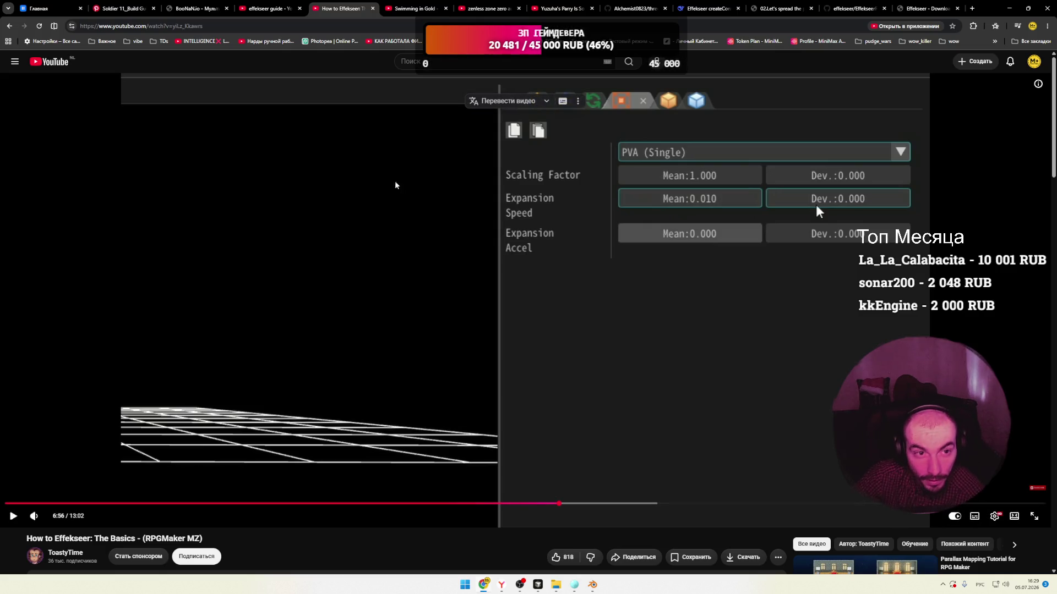
left_click(269, 8)
scroll(232, 297, "down", 5)
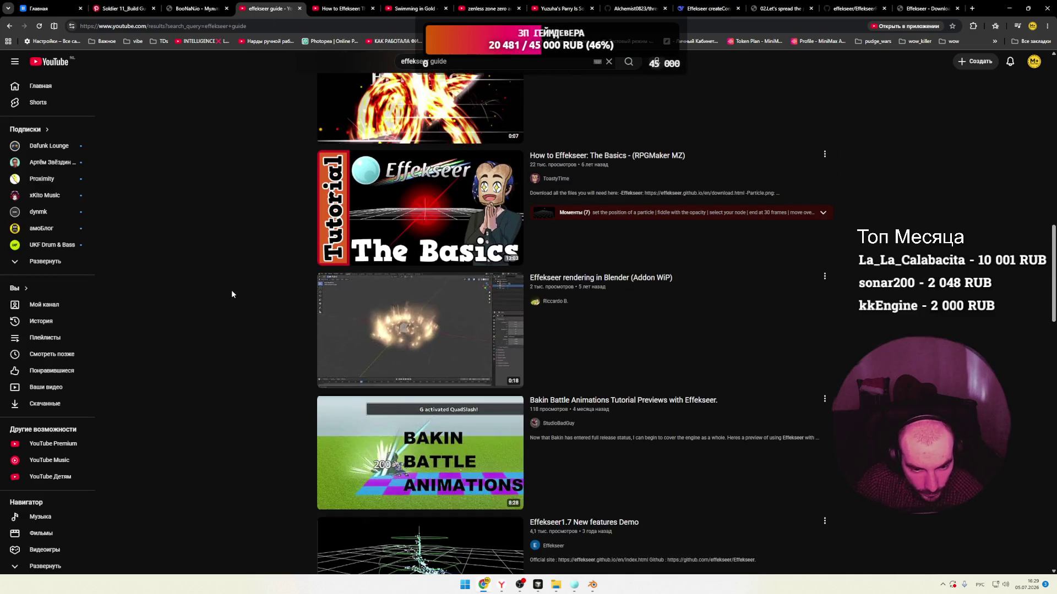
scroll(231, 291, "down", 2)
right_click(423, 267)
left_click(440, 261)
key("ctrl+Tab")
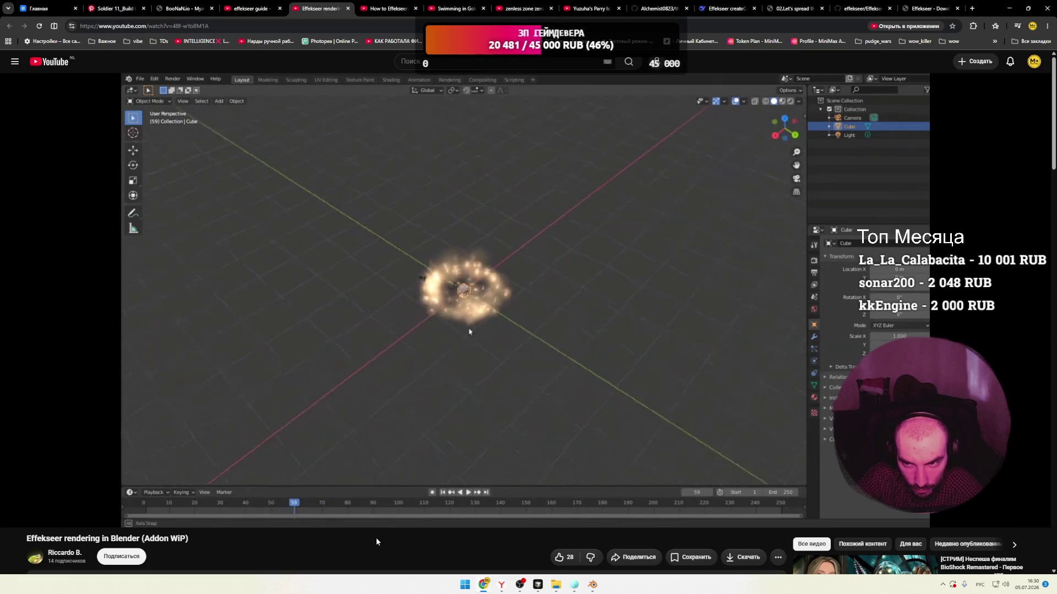
scroll(555, 421, "down", 5)
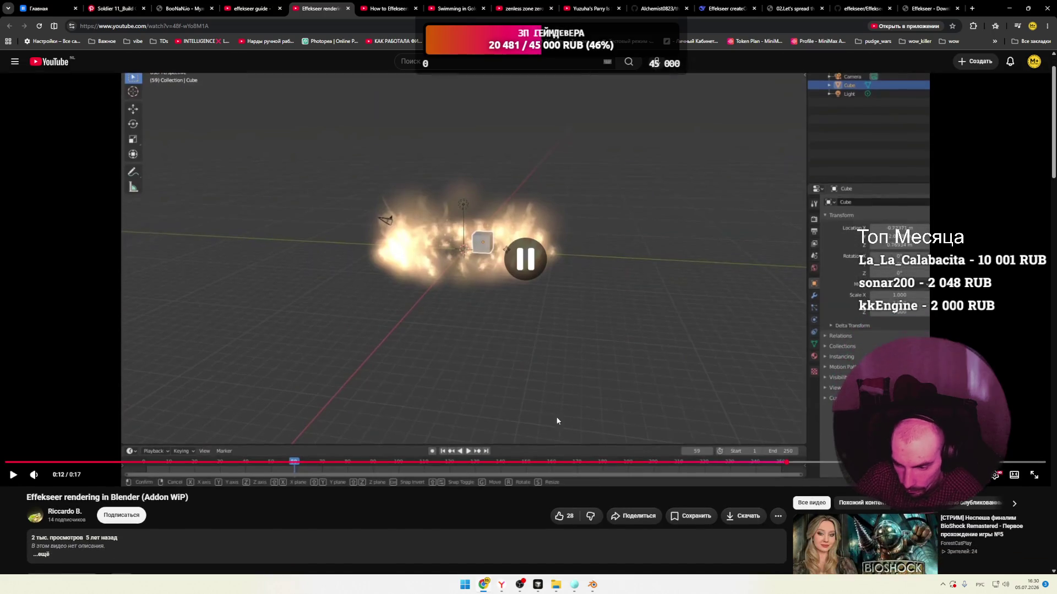
scroll(526, 403, "down", 4)
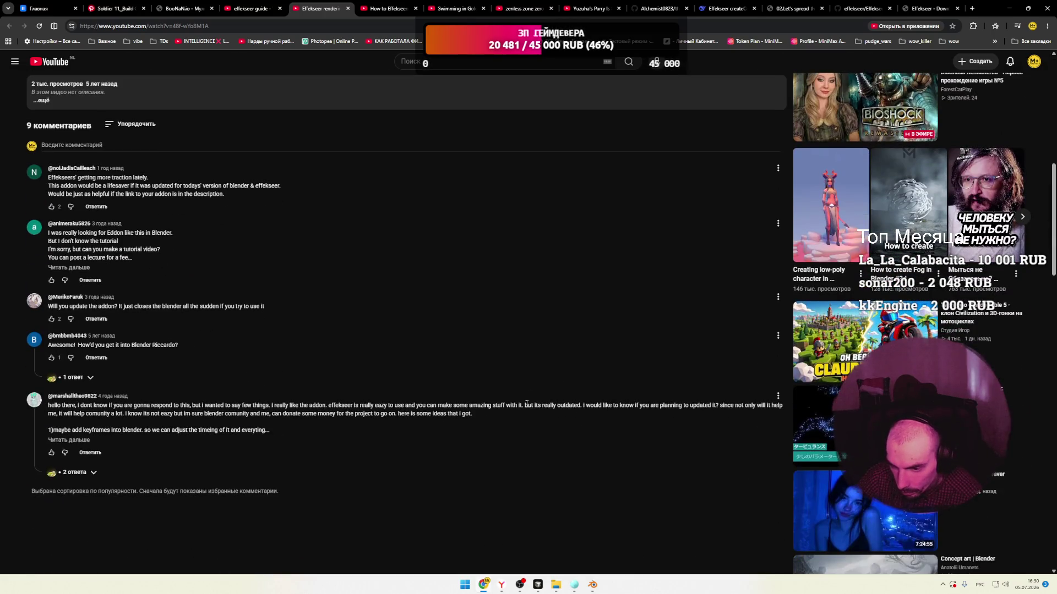
scroll(526, 404, "down", 4)
scroll(526, 407, "down", 4)
scroll(526, 407, "up", 10)
left_click(348, 8)
Scroll the effekseer guide results and open the MAKERУРОК video in a new tab.
scroll(242, 230, "down", 5)
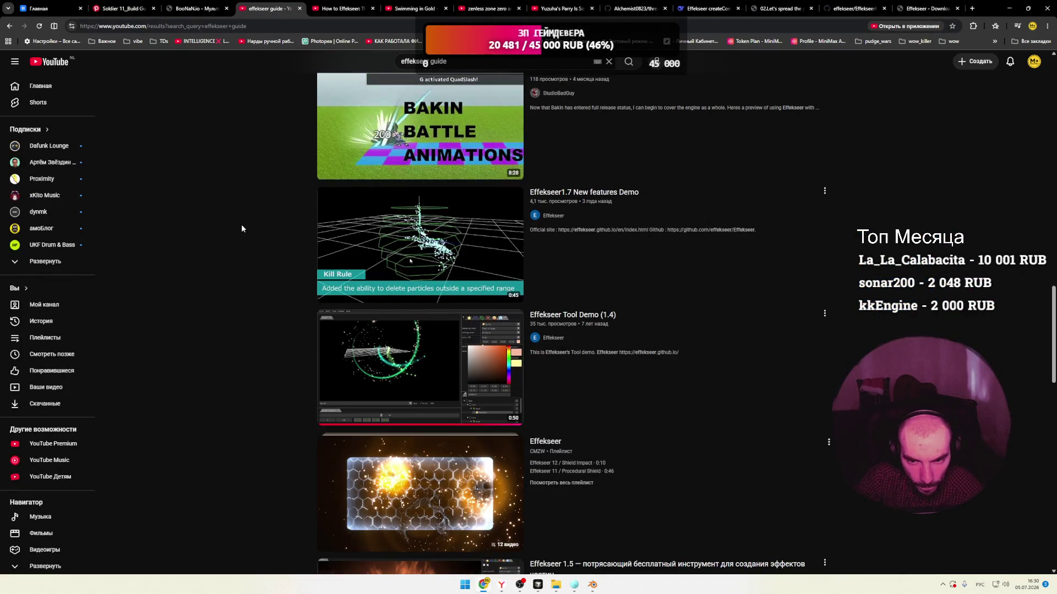
scroll(241, 234, "down", 4)
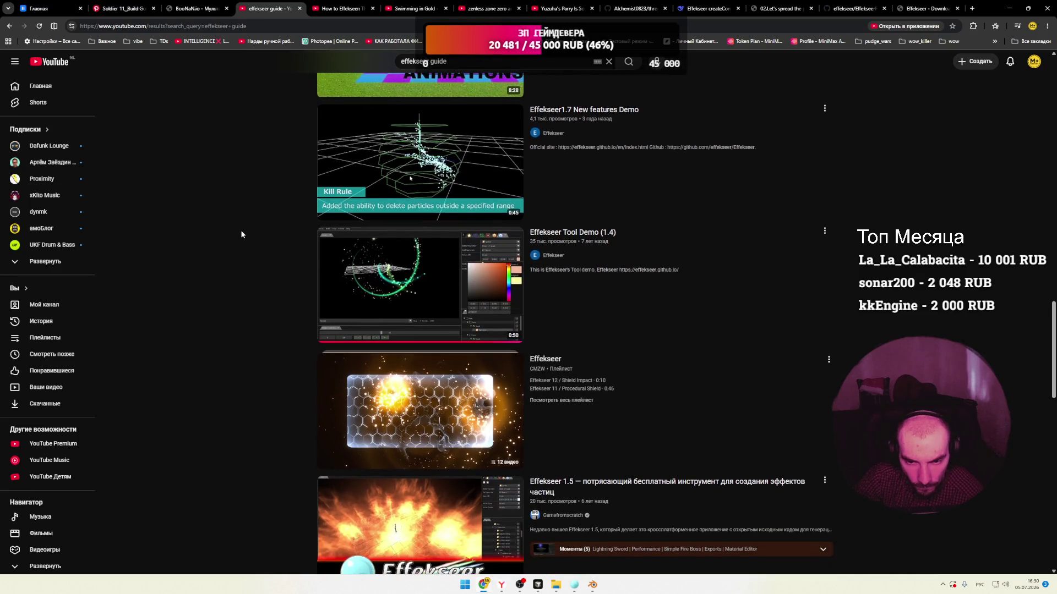
scroll(241, 234, "down", 5)
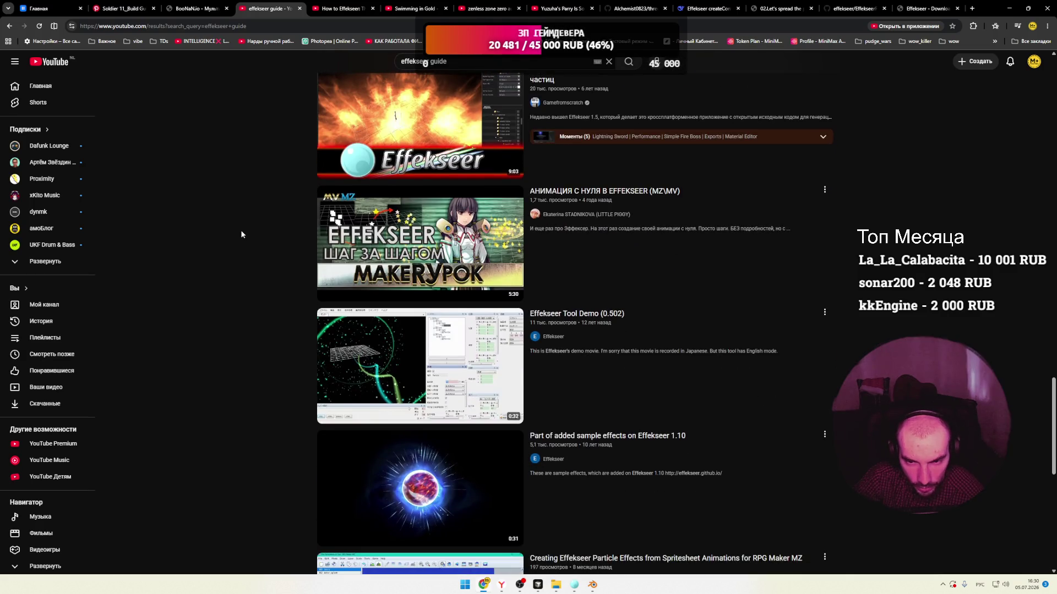
right_click(434, 264)
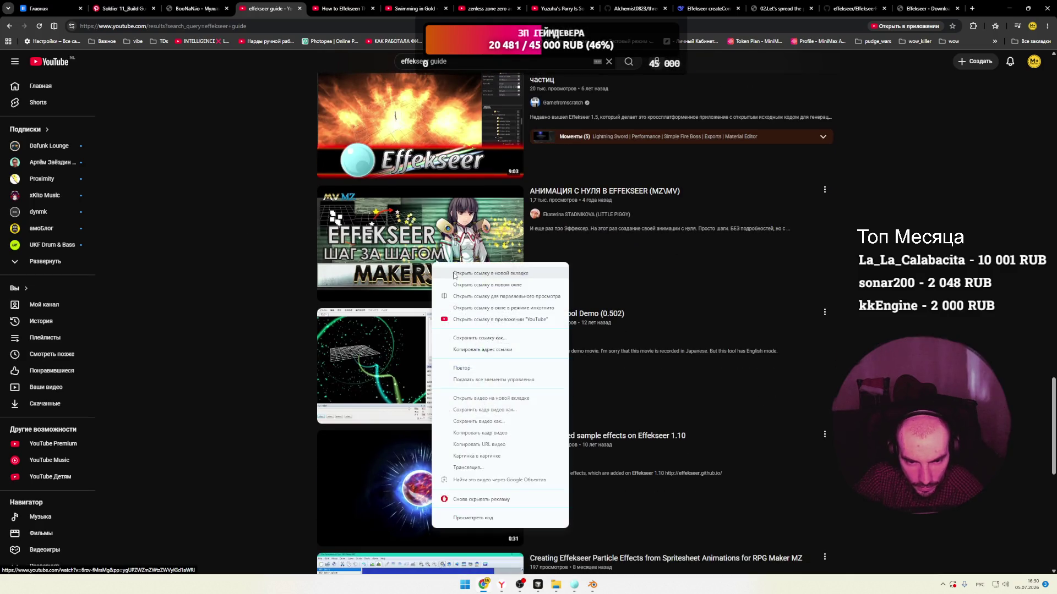
left_click(457, 270)
Skim the АНИМАЦИЯ С НУЛЯ В EFFEKSEER video to its texture-loading part, then return to the results.
left_click(322, 8)
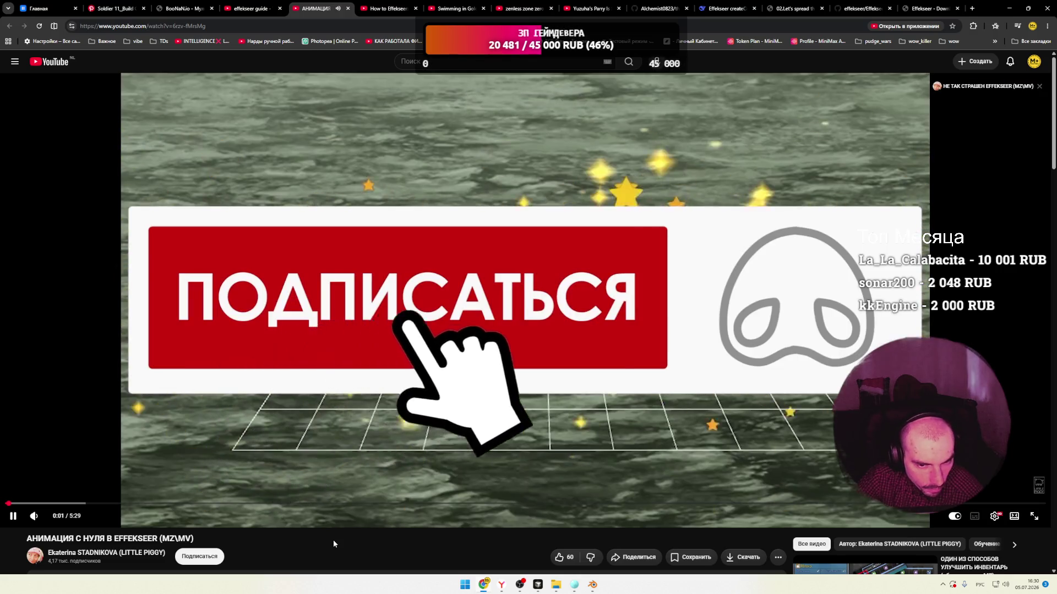
left_click(408, 429)
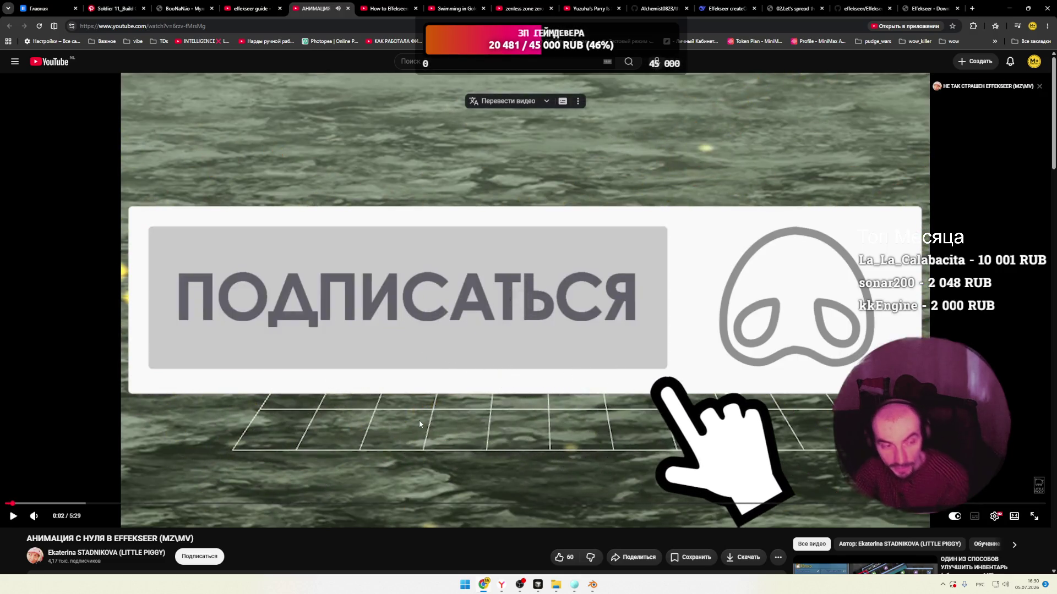
left_click(418, 424)
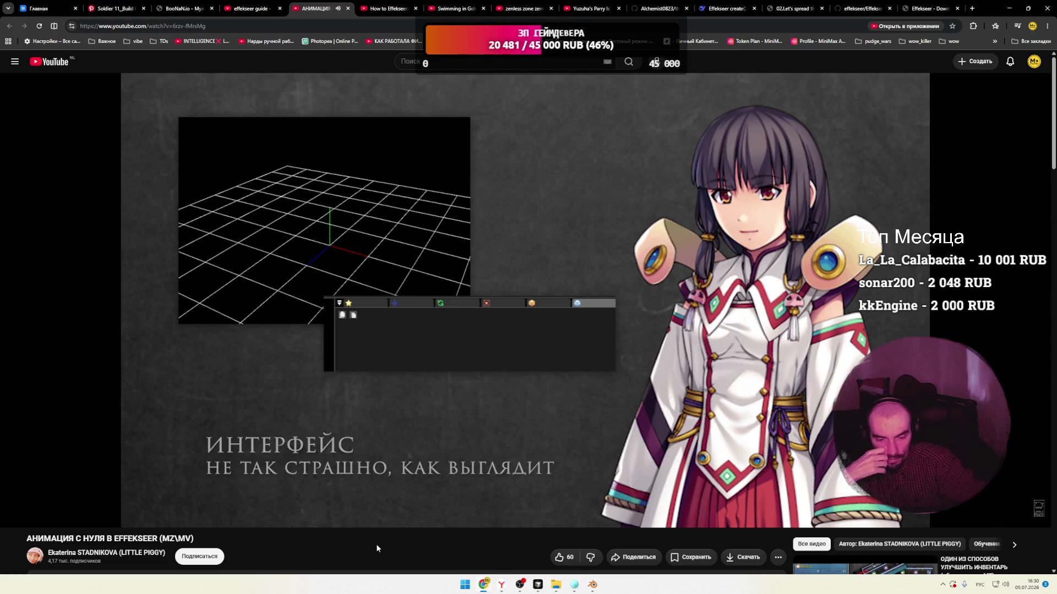
key("Right")
key("Right")
key("Right")
key("Right")
key("Right")
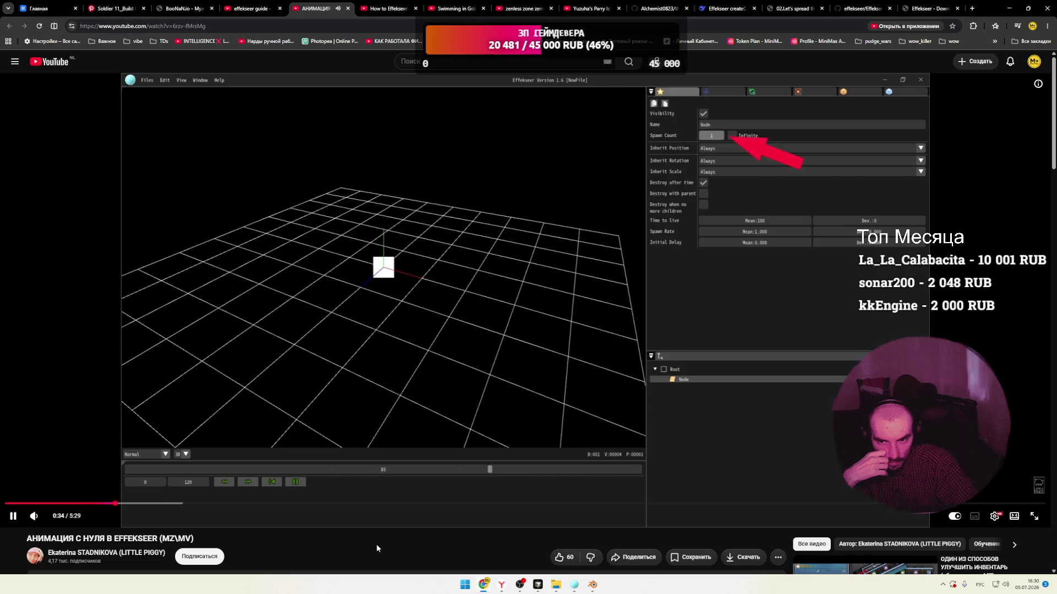
key("Right")
key("Right")
key("Right")
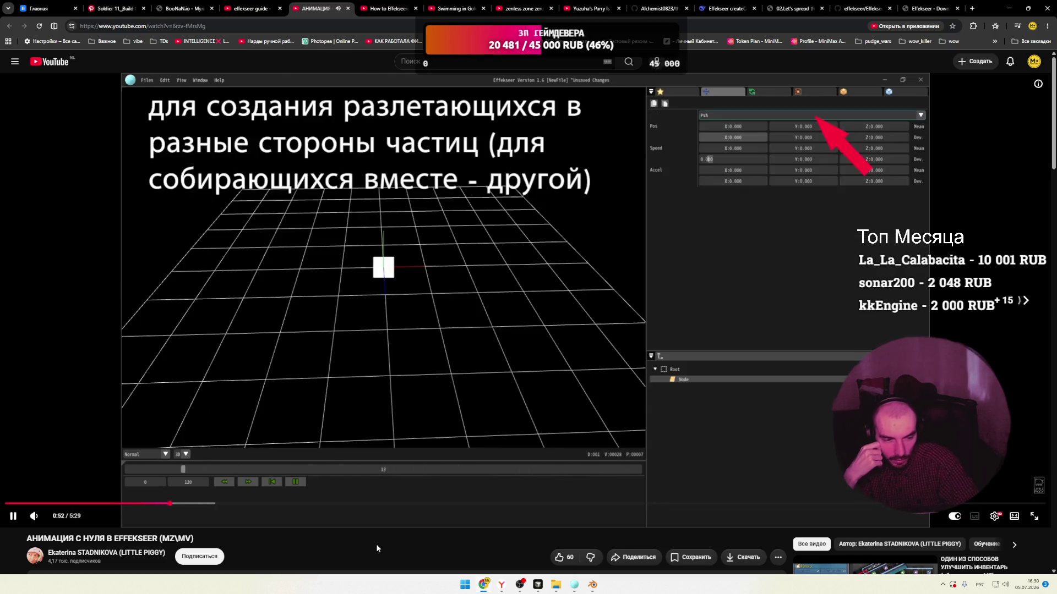
key("Right")
key("Right")
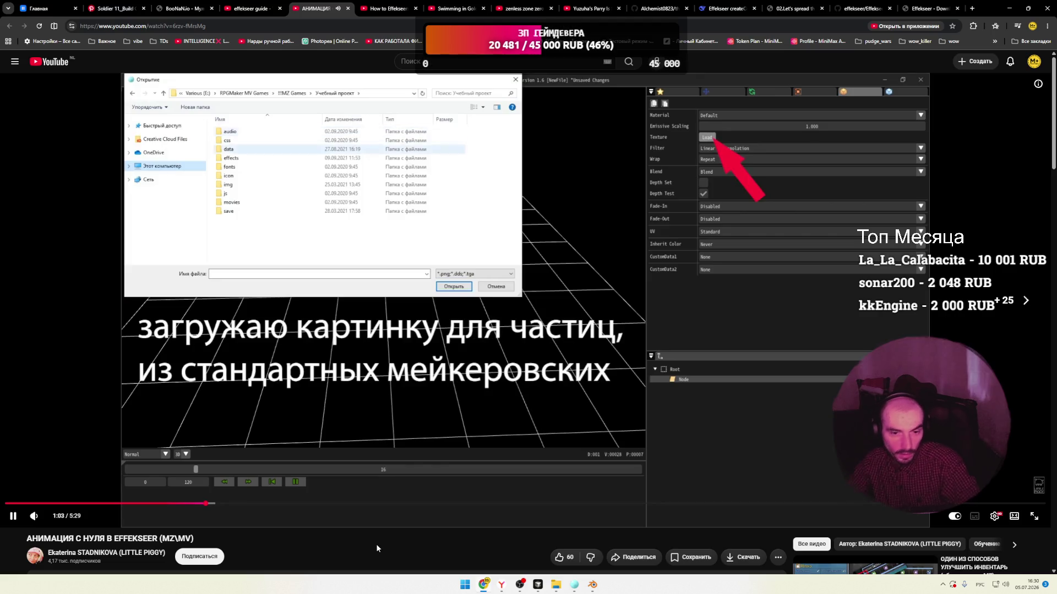
key("alt+Left")
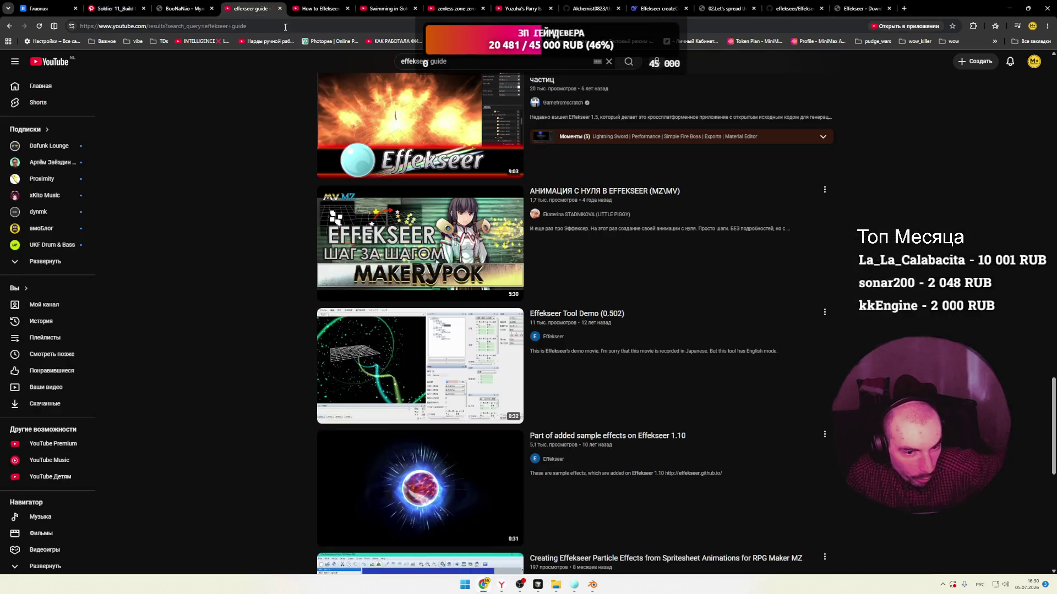
Browse further down the effekseer guide results, then return to the Effekseer editor with sword.efkproj.
scroll(233, 181, "down", 3)
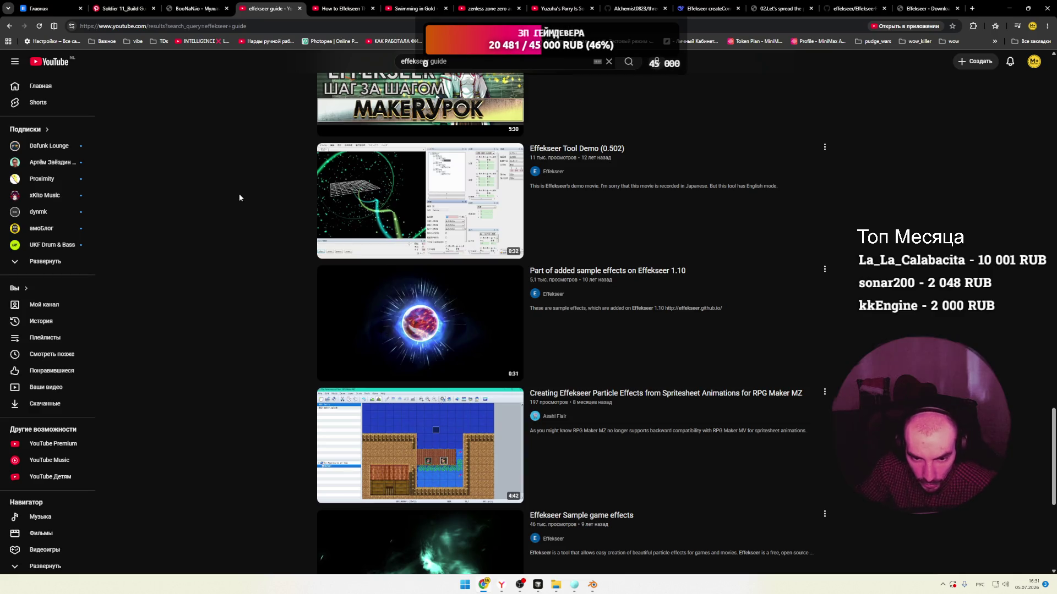
scroll(239, 196, "down", 2)
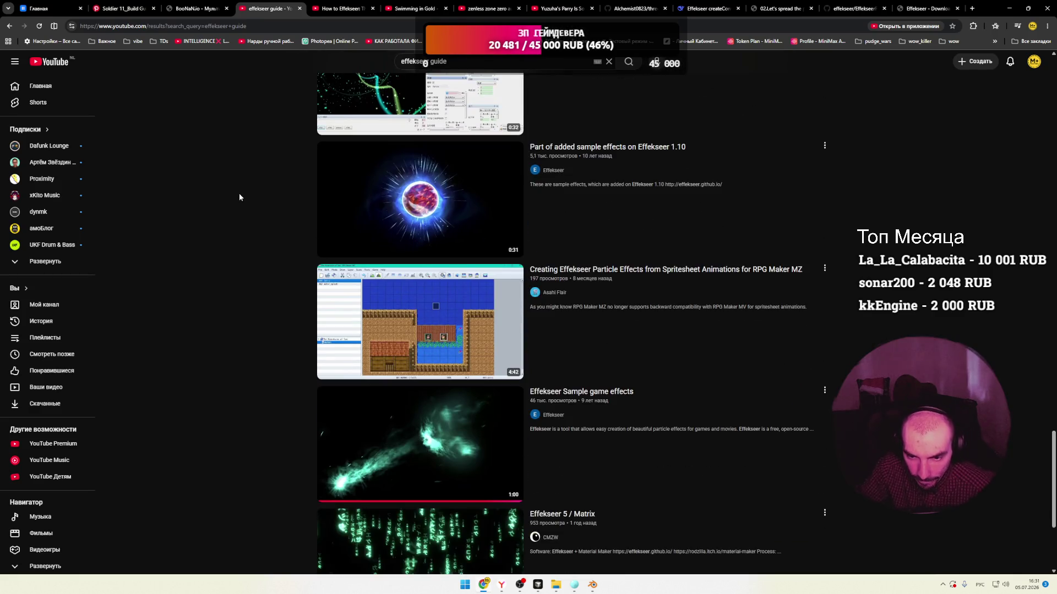
scroll(238, 196, "down", 2)
scroll(236, 196, "down", 1)
scroll(231, 200, "down", 1)
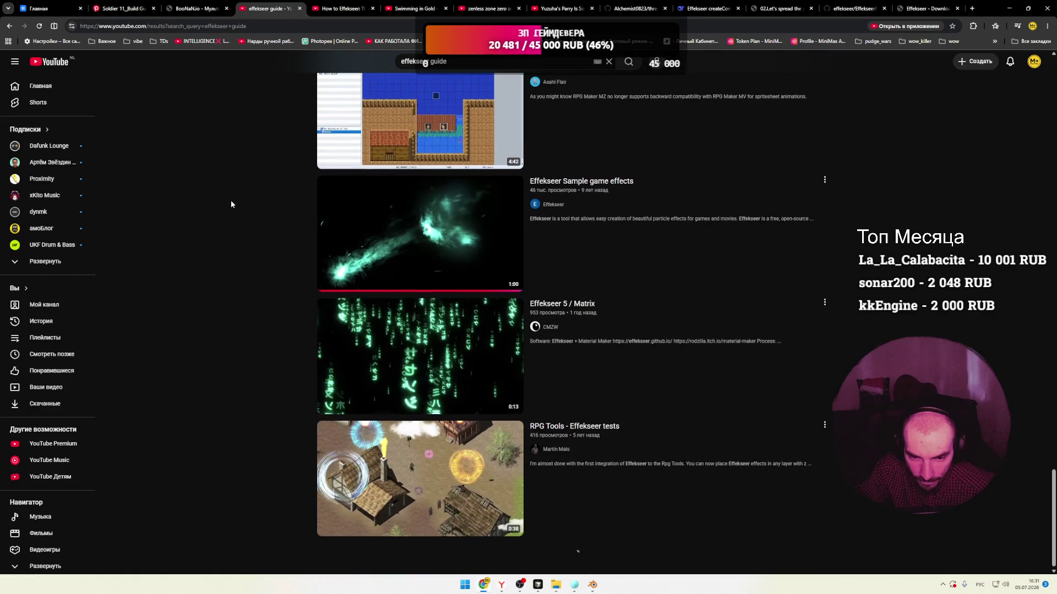
scroll(231, 204, "down", 3)
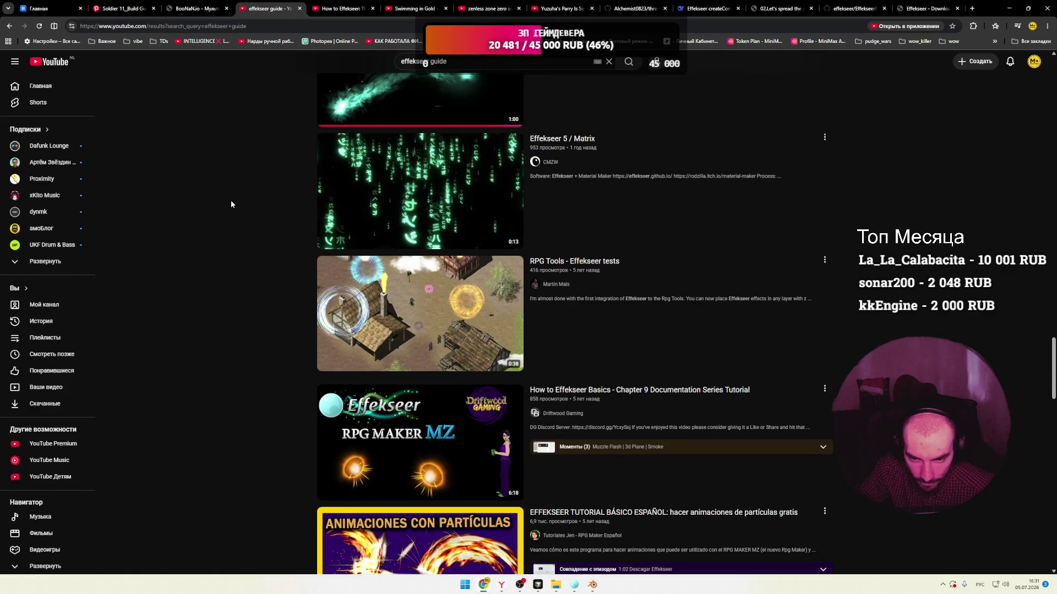
scroll(231, 204, "down", 3)
scroll(232, 205, "down", 3)
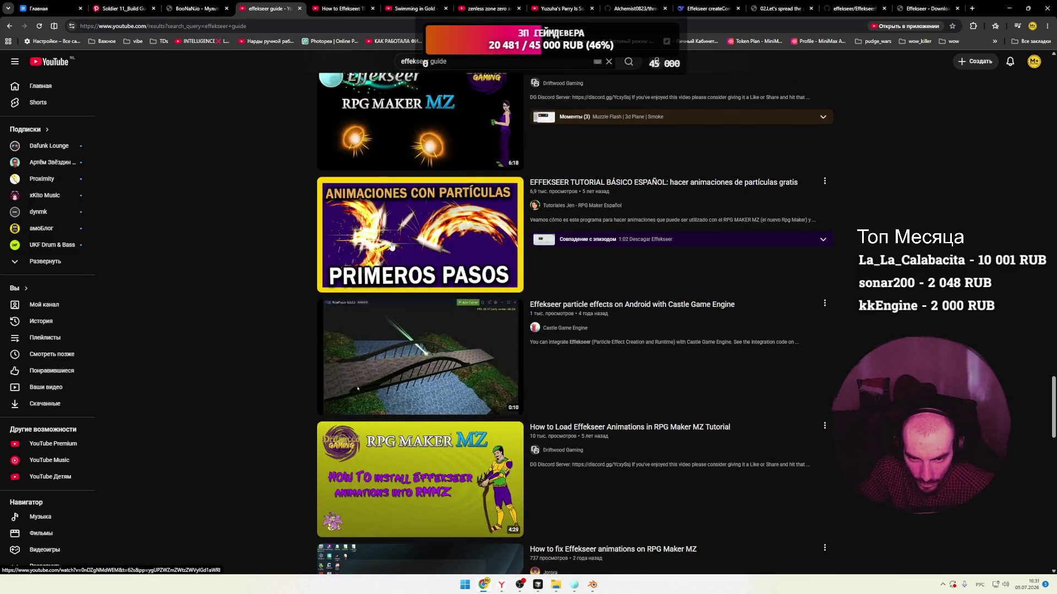
scroll(261, 248, "down", 8)
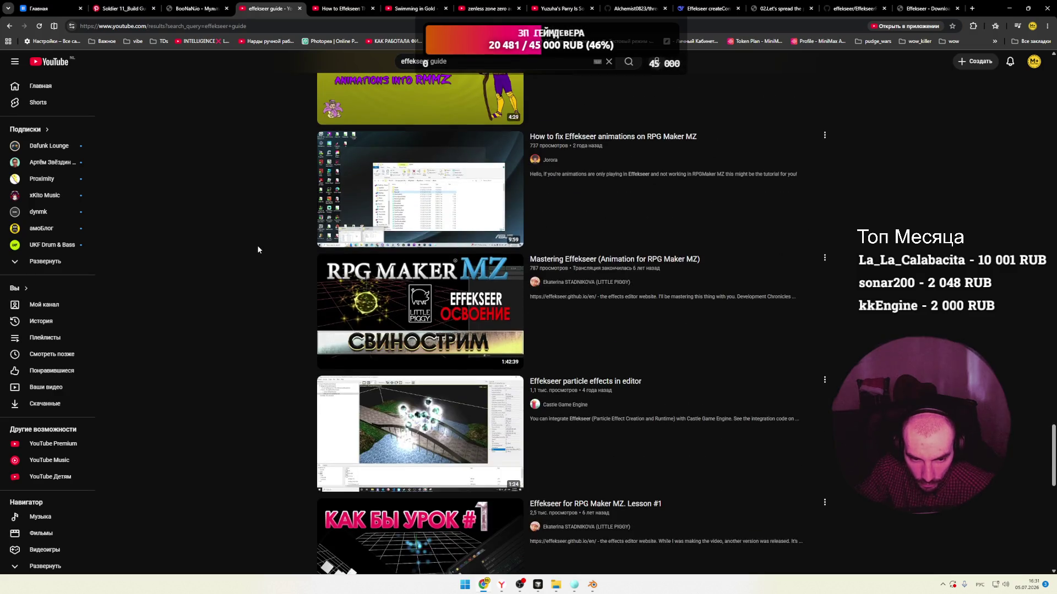
scroll(257, 250, "down", 3)
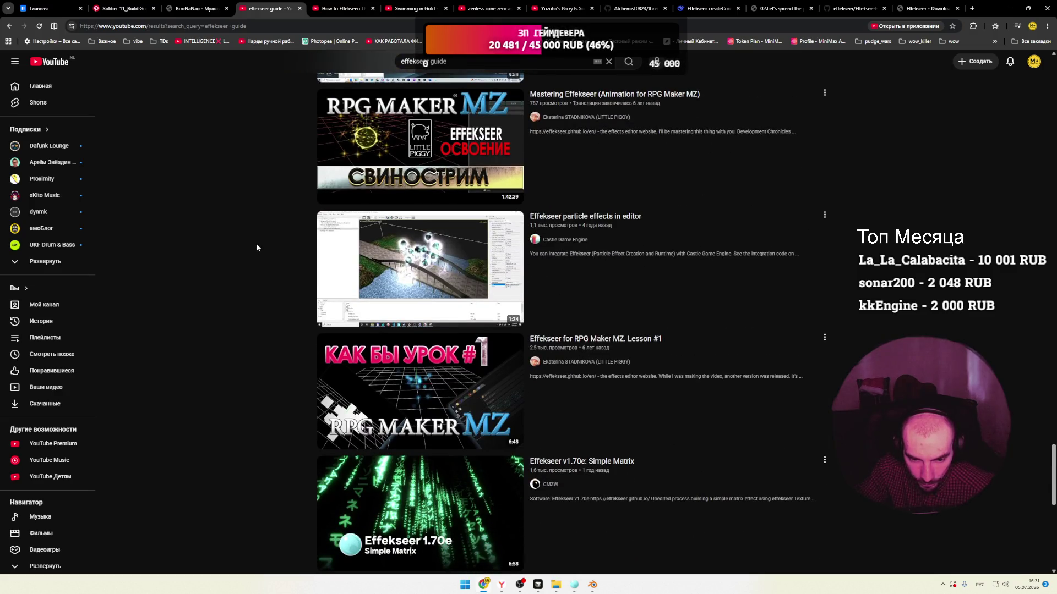
scroll(257, 245, "down", 3)
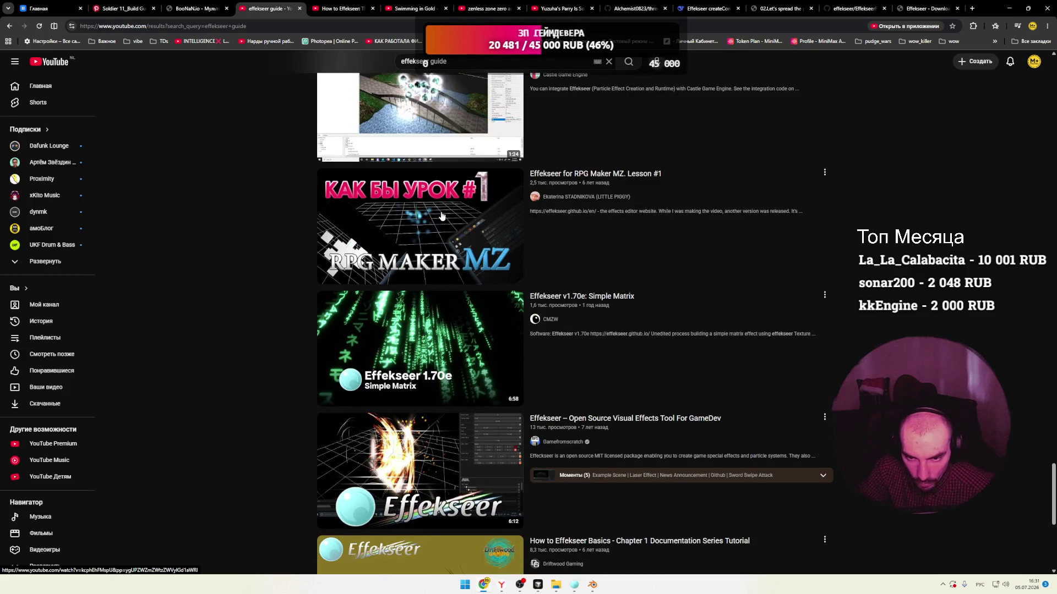
scroll(270, 217, "down", 3)
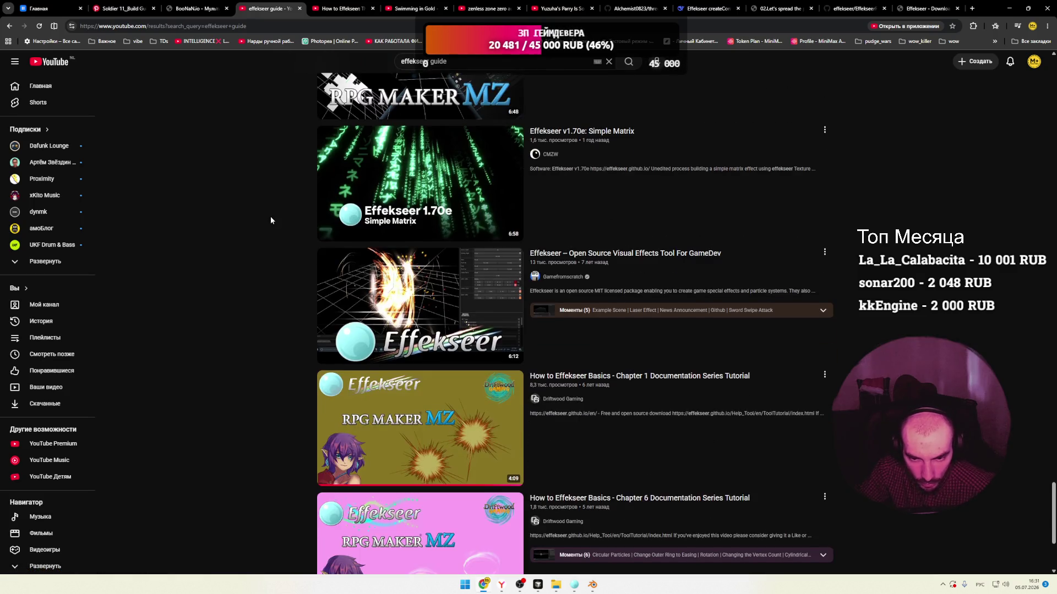
scroll(270, 220, "down", 1)
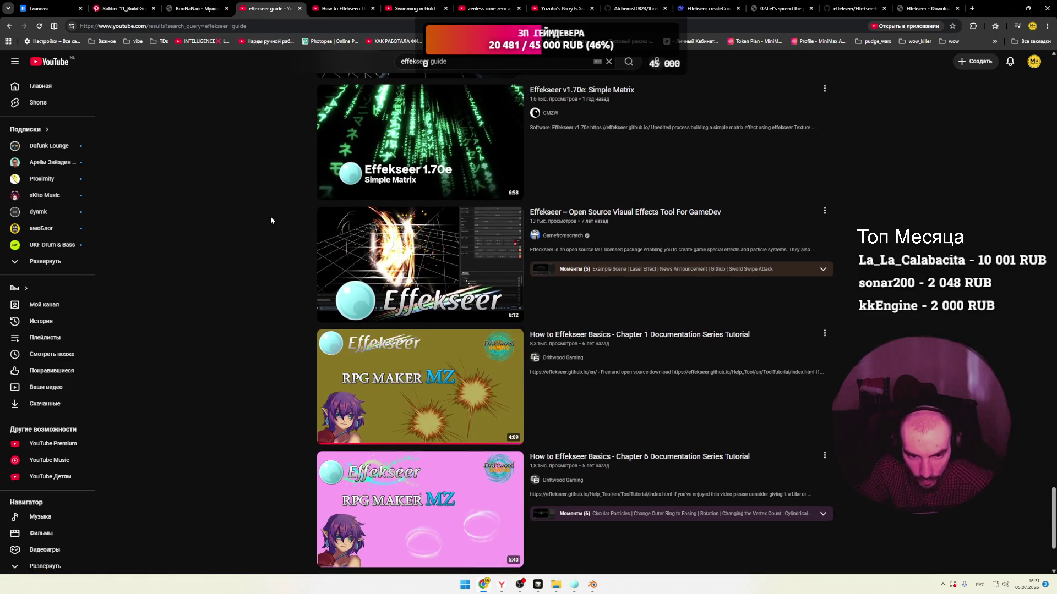
scroll(270, 220, "down", 3)
scroll(270, 220, "down", 5)
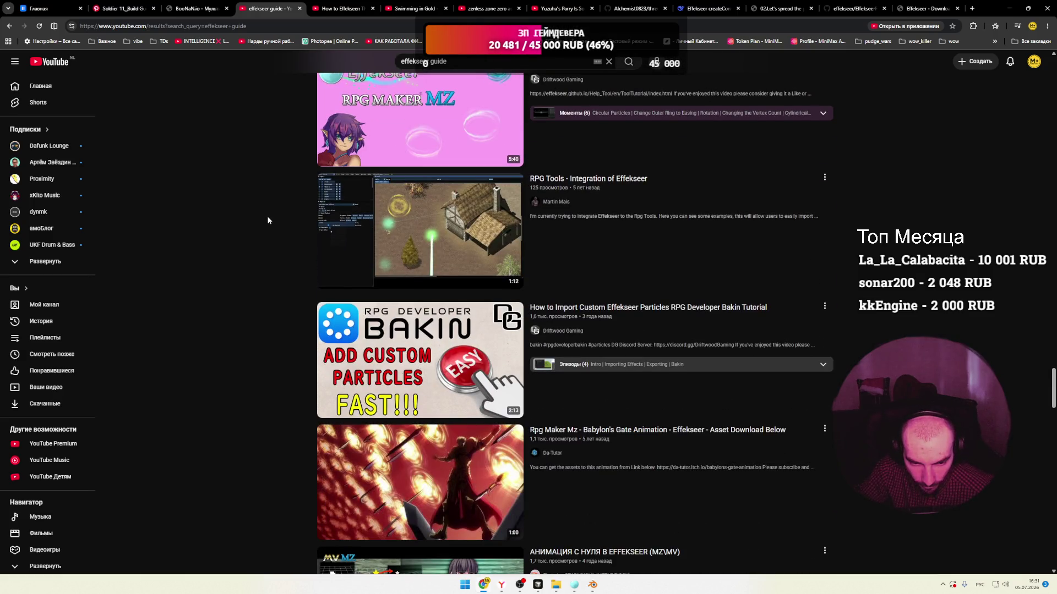
scroll(267, 220, "down", 5)
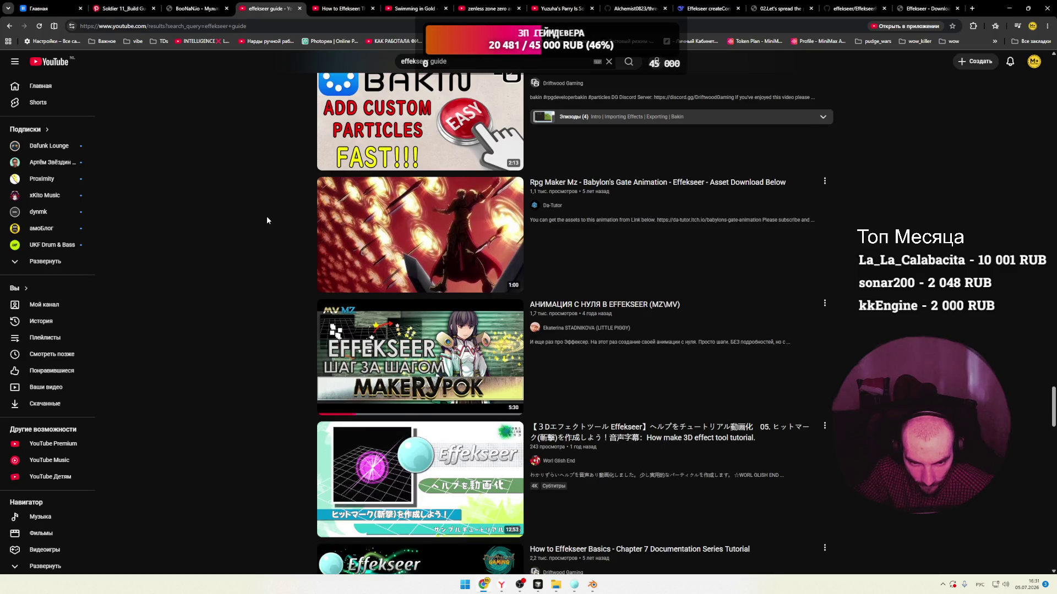
scroll(267, 220, "down", 8)
scroll(266, 220, "down", 8)
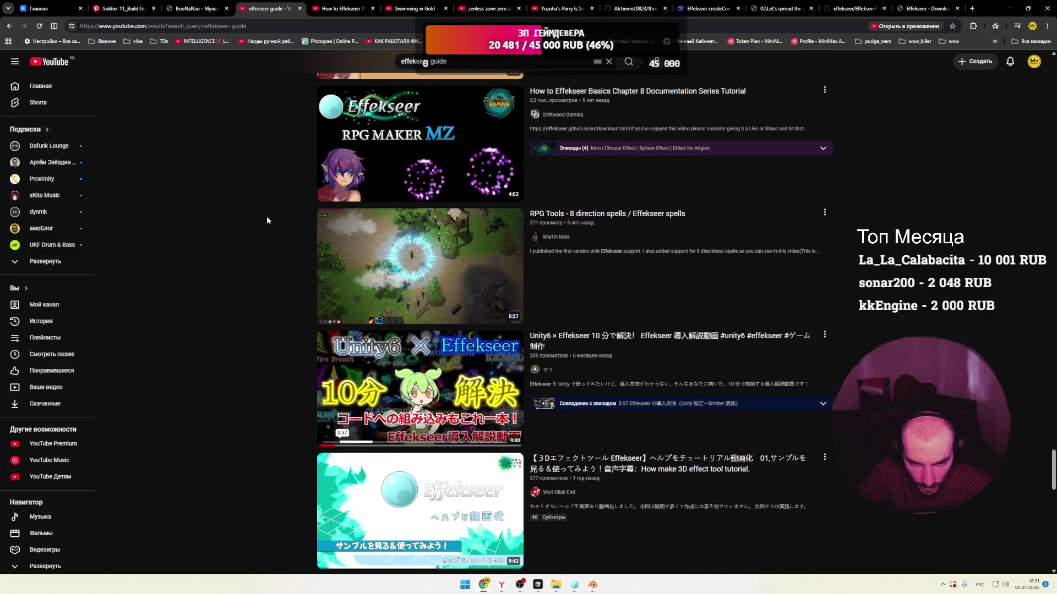
scroll(267, 215, "down", 5)
scroll(266, 216, "down", 3)
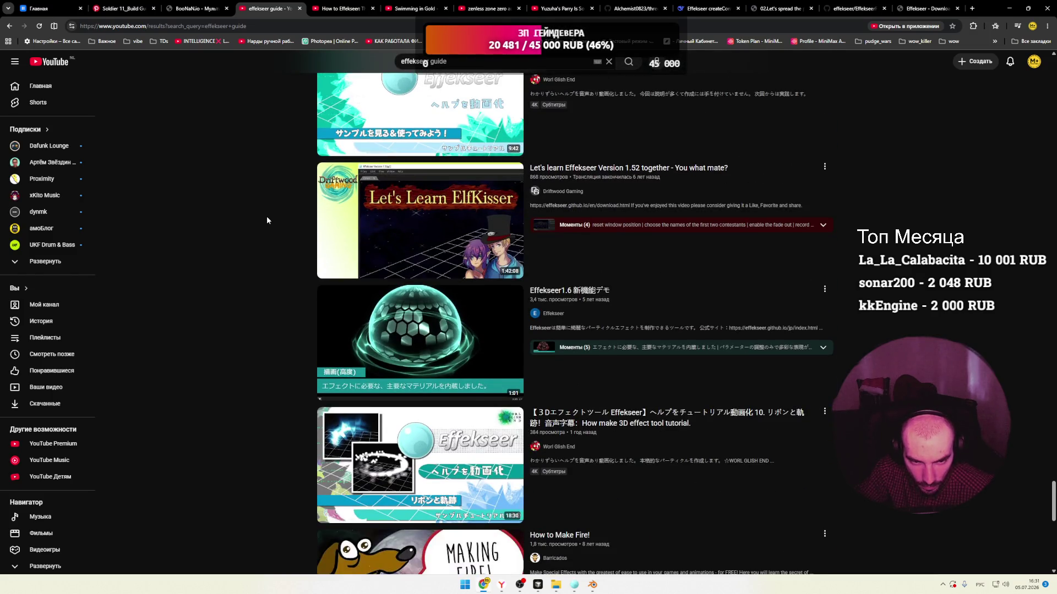
scroll(267, 219, "down", 4)
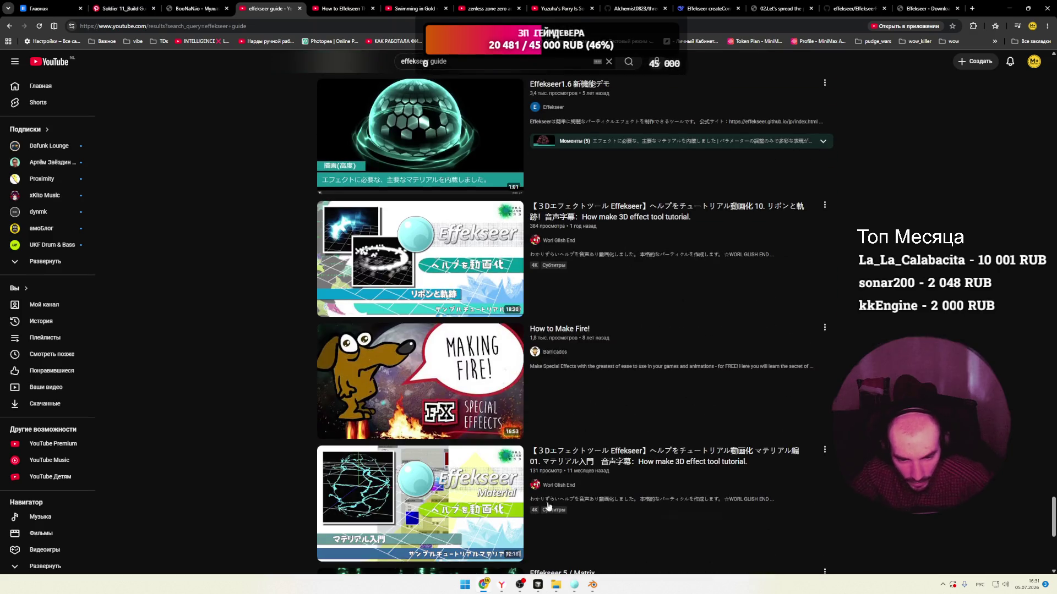
left_click(575, 586)
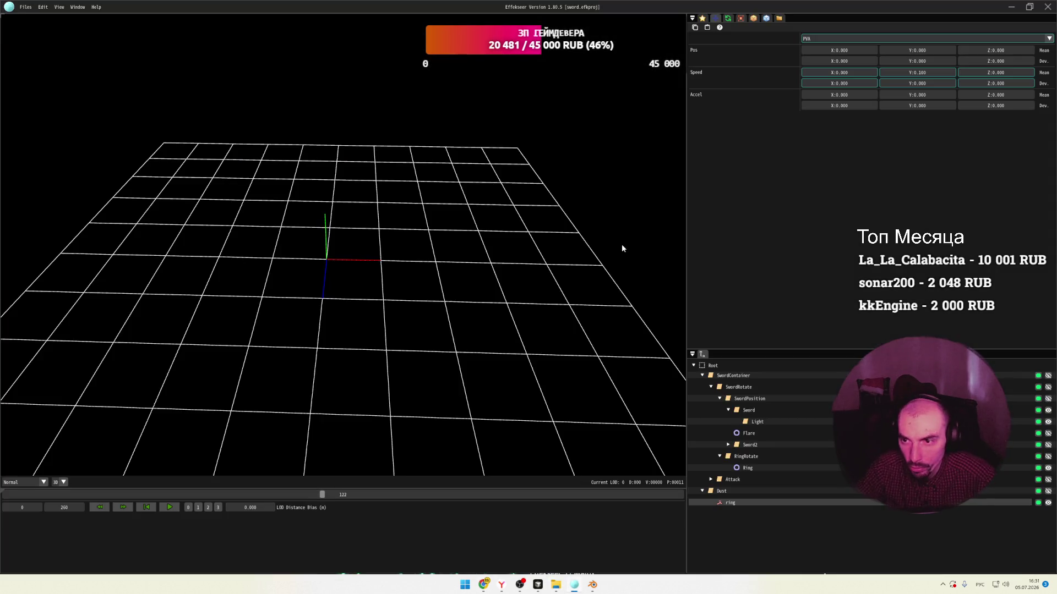
Select the Sword node, leave its location mode on PVA, and rewind the preview.
middle_click_drag(621, 248, 563, 217)
left_click(732, 399)
left_click(740, 410)
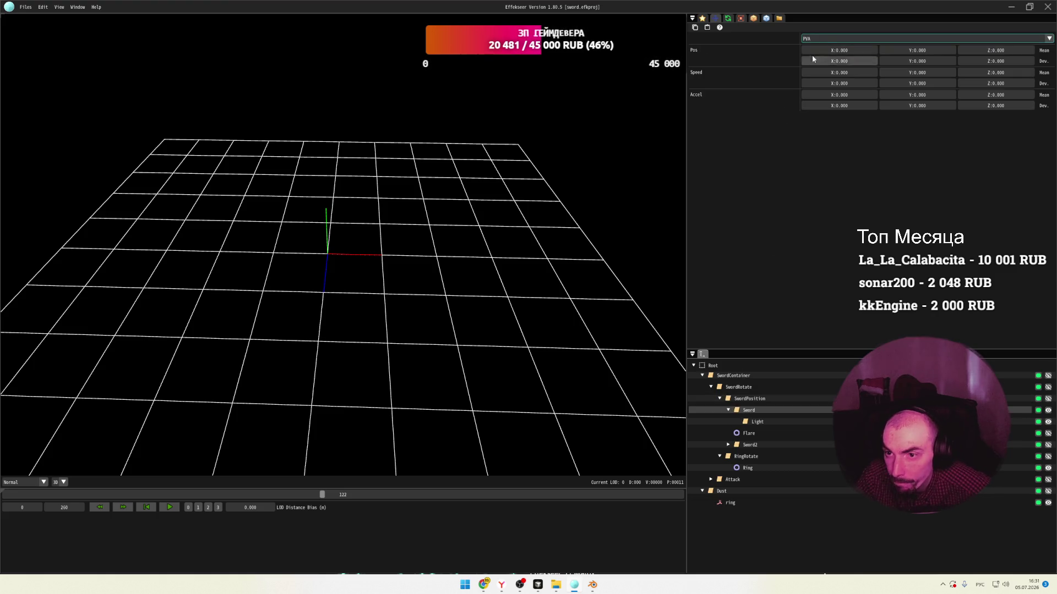
left_click(823, 36)
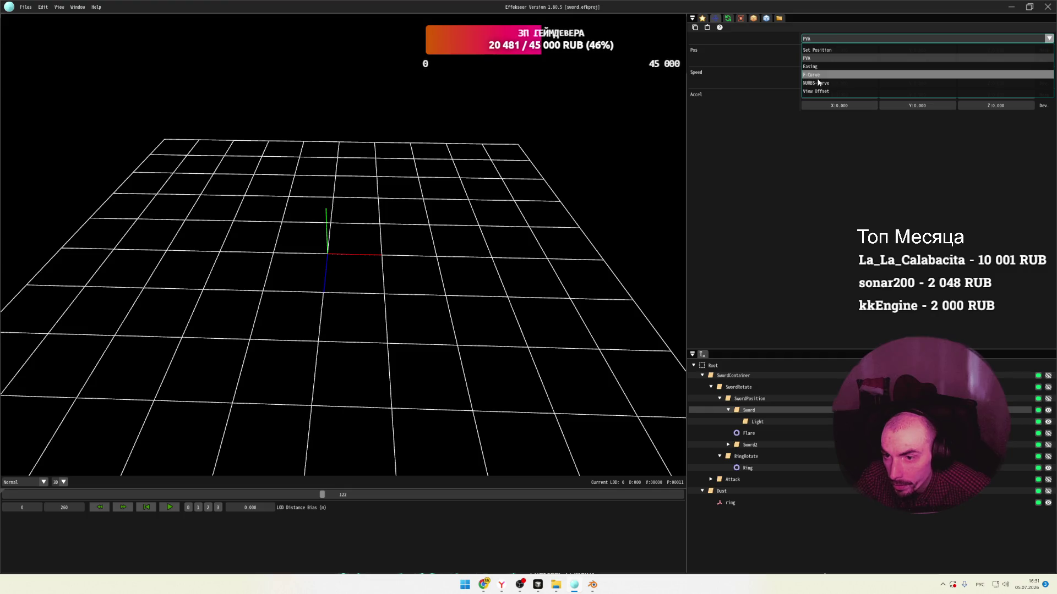
left_click(714, 101)
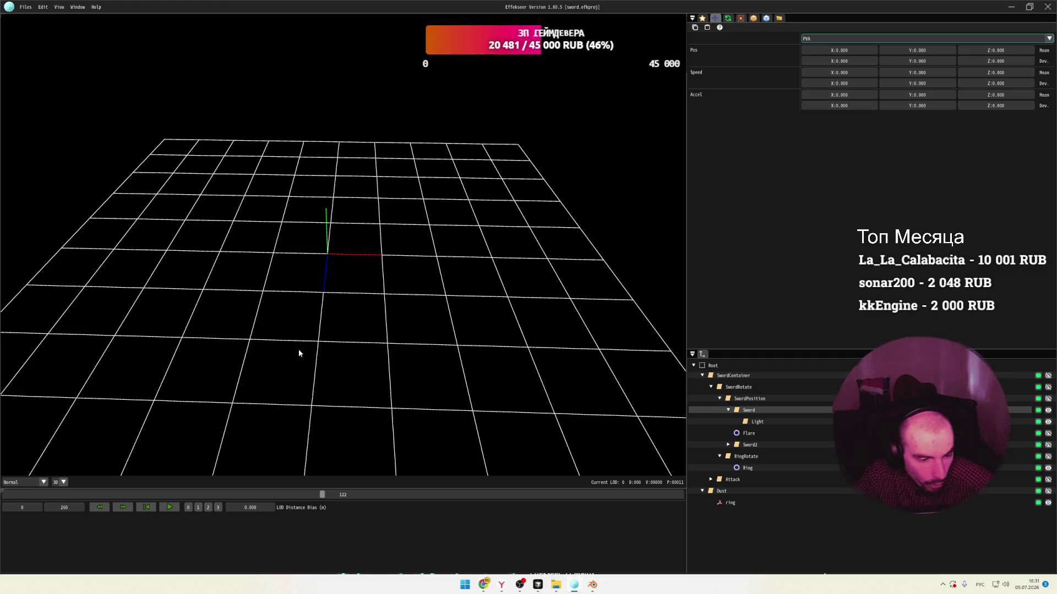
mouse_move(321, 494)
left_mouse_down()
mouse_move(7, 484)
mouse_move(138, 490)
mouse_move(67, 481)
mouse_move(85, 483)
left_mouse_up()
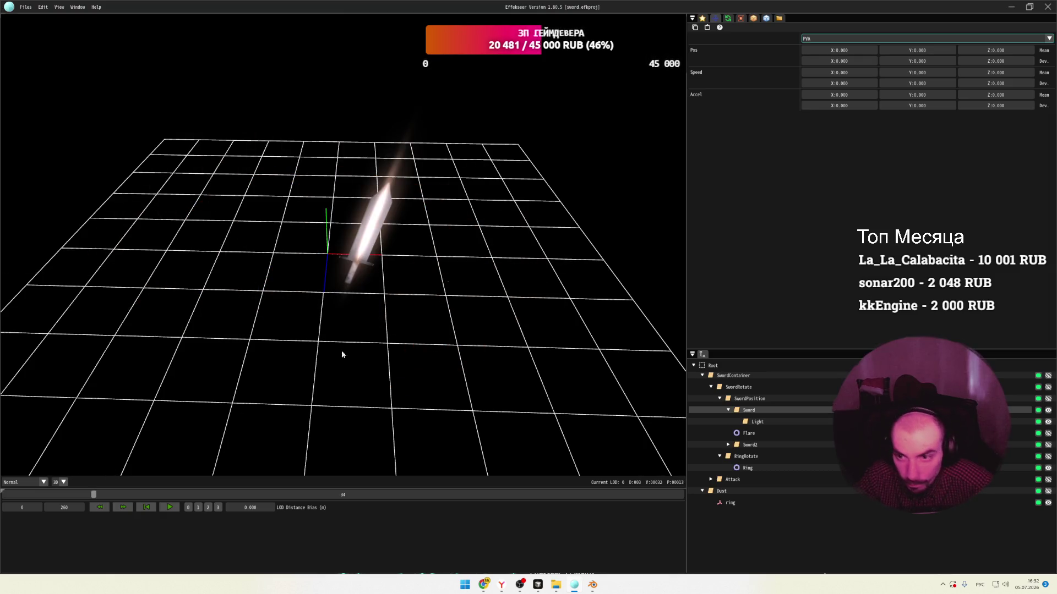
Try Set Position, then Easing with Linear easing, as the Sword's location mode.
left_click(815, 37)
left_click(811, 47)
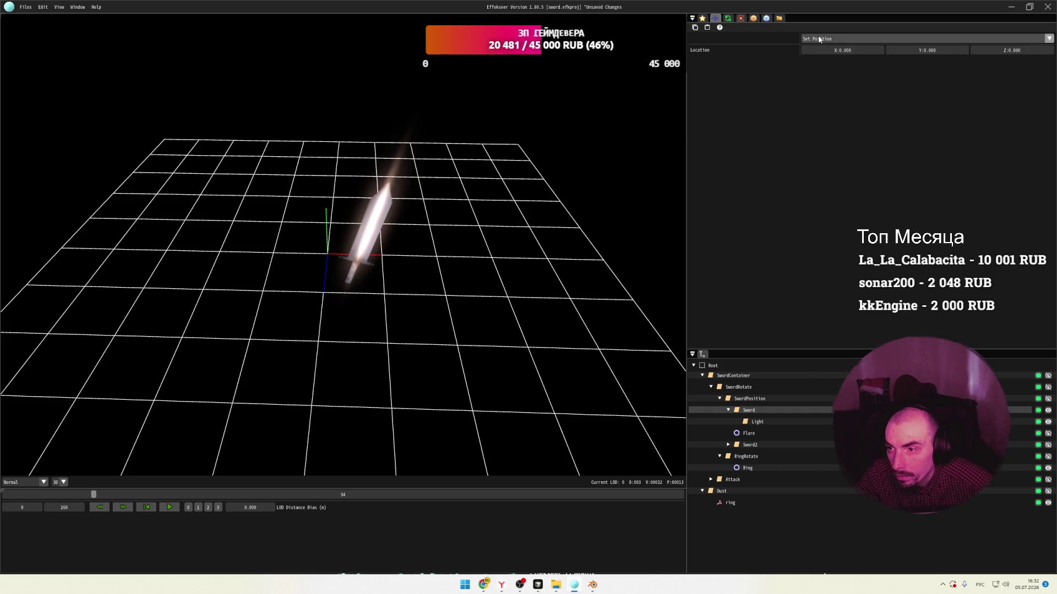
left_click(817, 36)
left_click(815, 66)
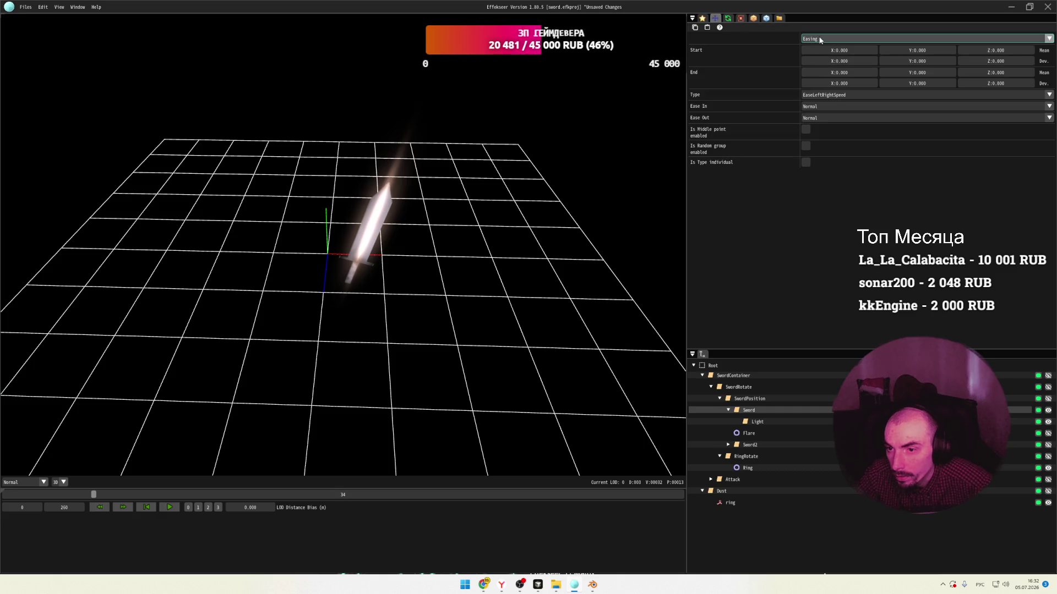
left_click(819, 95)
left_click(816, 114)
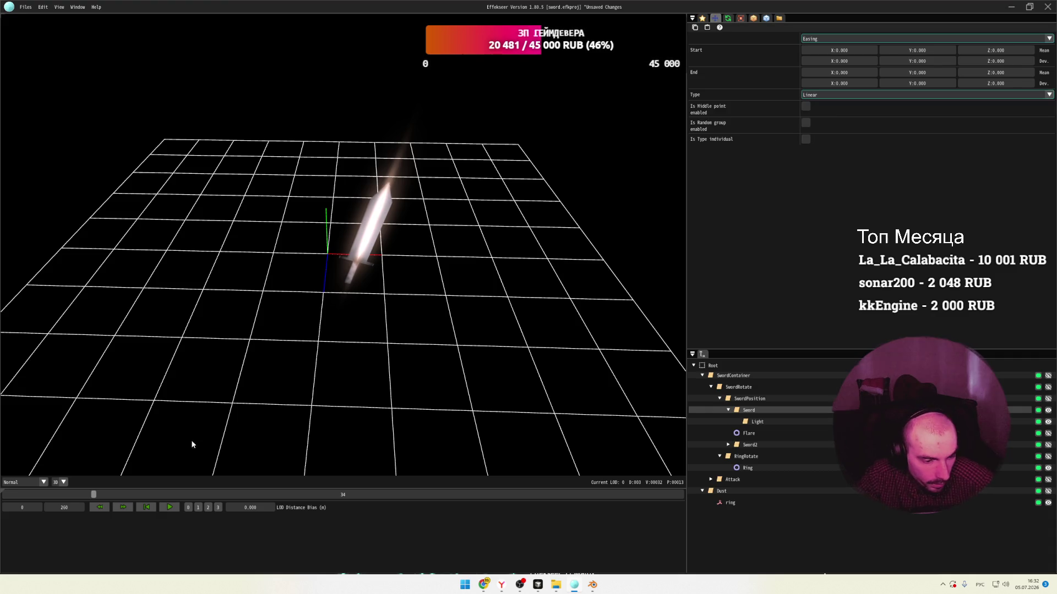
mouse_move(94, 495)
left_mouse_down()
mouse_move(157, 489)
mouse_move(39, 493)
mouse_move(115, 477)
mouse_move(21, 493)
left_mouse_up()
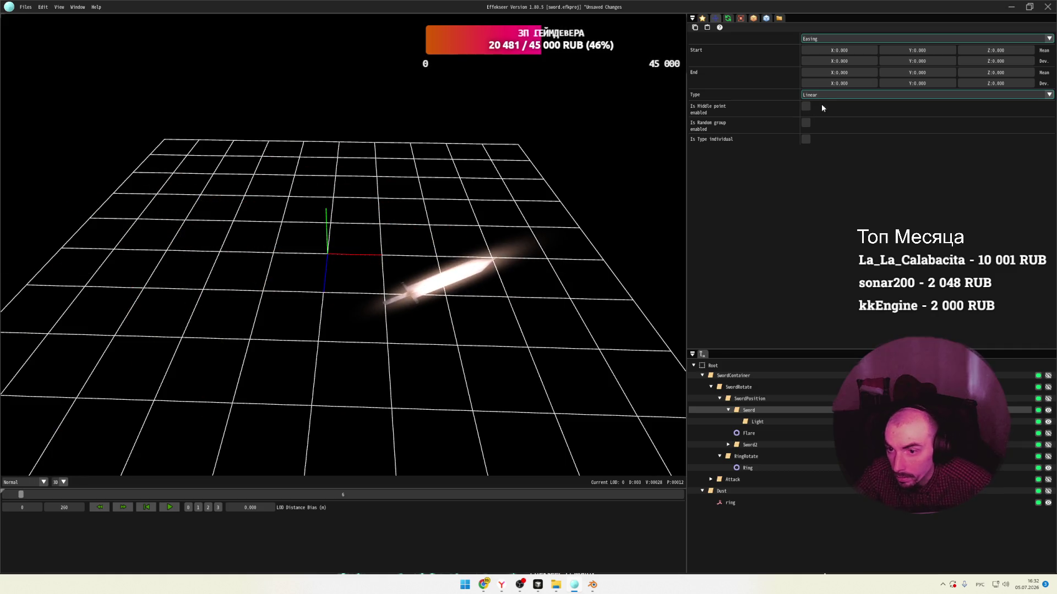
Try F-Curve, NURBS-Curve and View Offset modes, then settle on Set Position at 0, 0, 0.
left_click(839, 39)
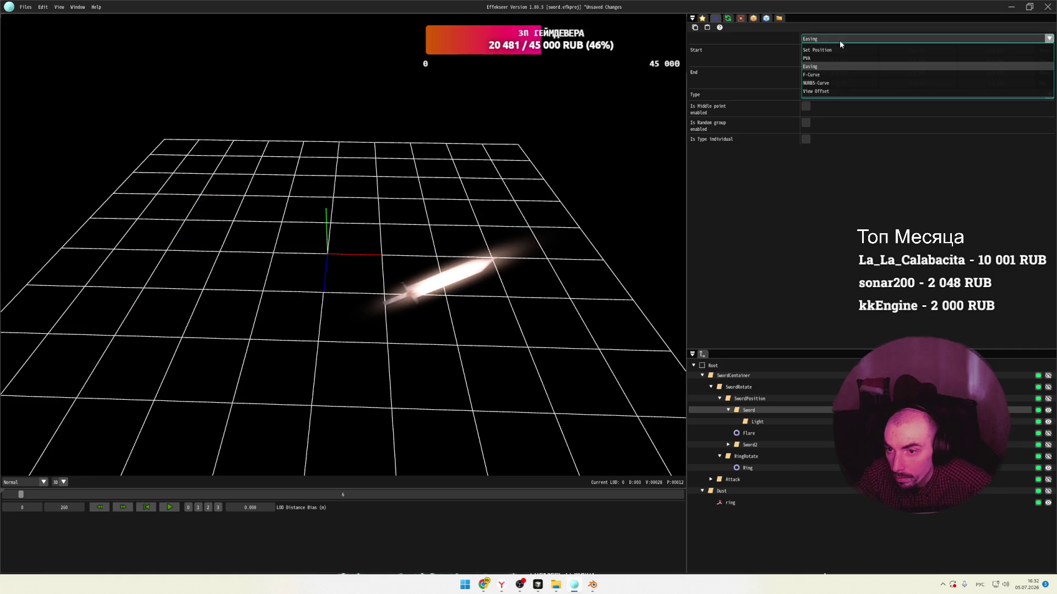
left_click(820, 75)
left_click(812, 50)
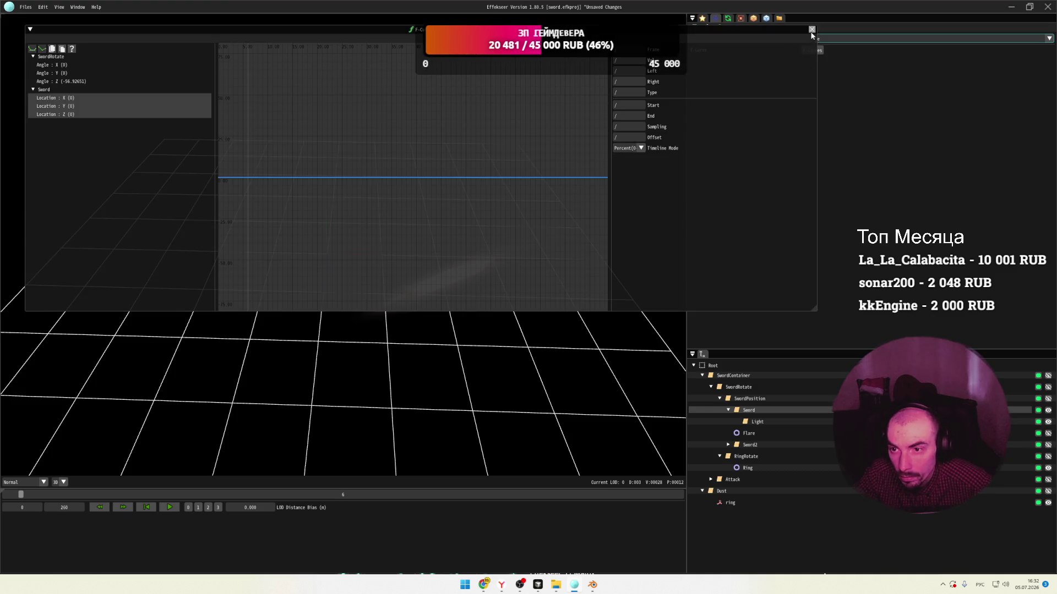
left_click(812, 29)
left_click(813, 38)
left_click(810, 84)
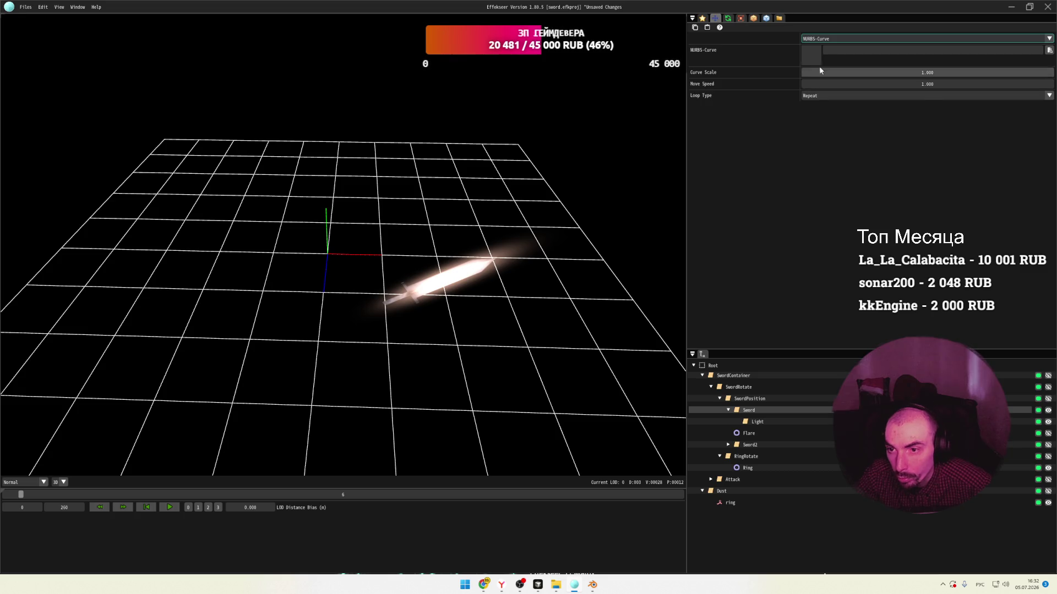
left_click(835, 40)
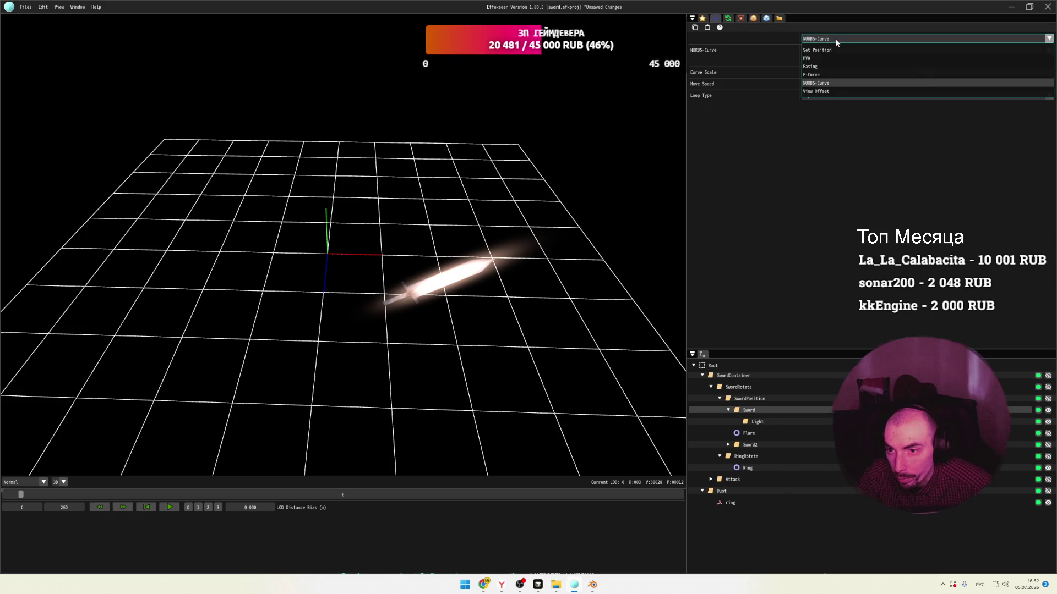
left_click(816, 91)
left_click(853, 39)
left_click(841, 52)
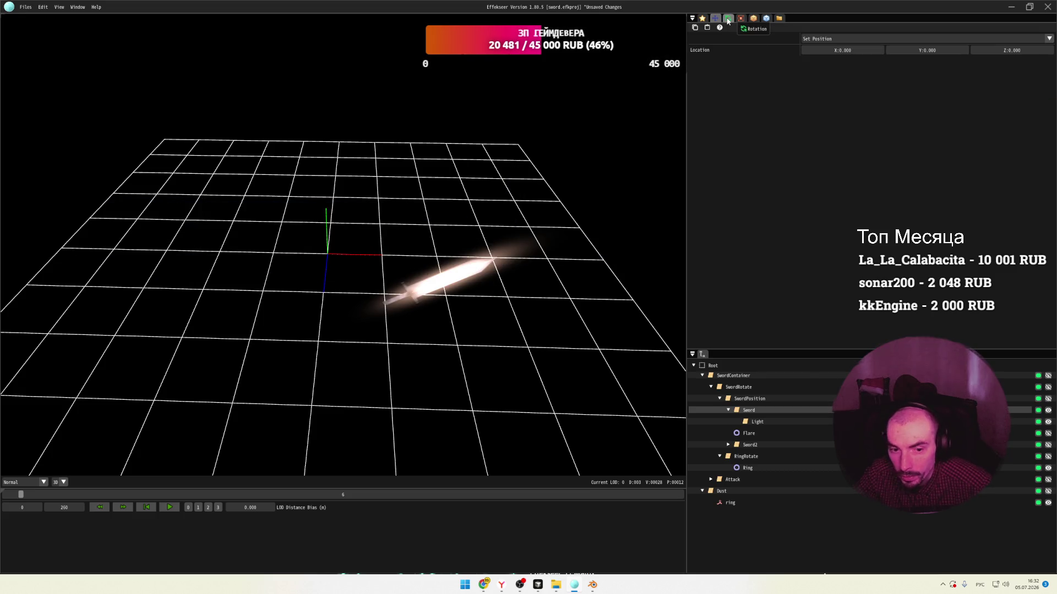
mouse_move(82, 494)
left_mouse_down()
mouse_move(11, 494)
mouse_move(126, 494)
mouse_move(64, 494)
mouse_move(94, 495)
left_mouse_up()
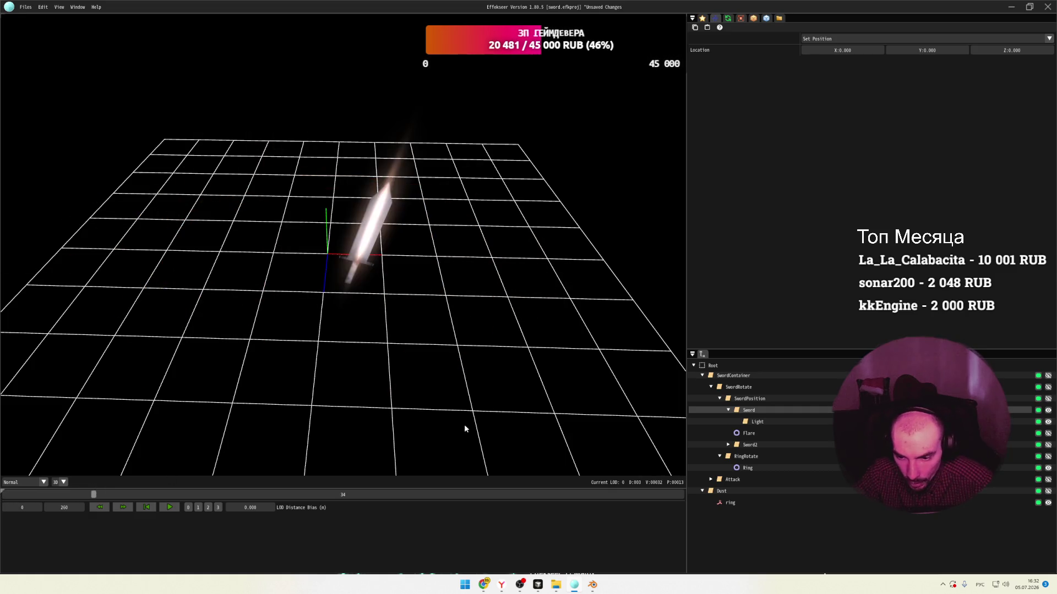
Inspect the SwordPosition and SwordRotate nodes while scrubbing through the fire slash.
left_click(746, 399)
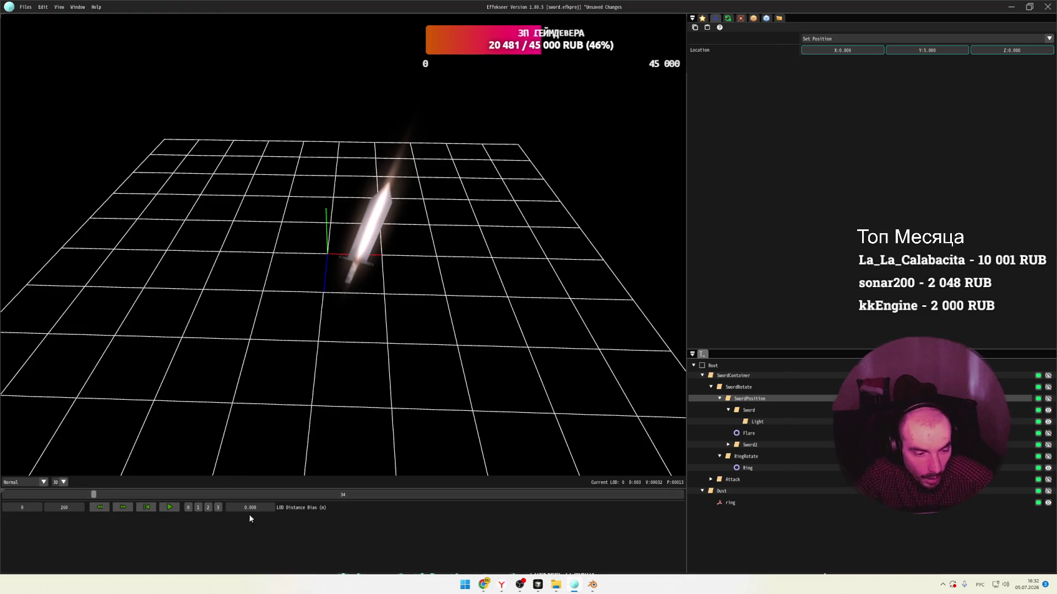
left_click_drag(94, 494, 75, 494)
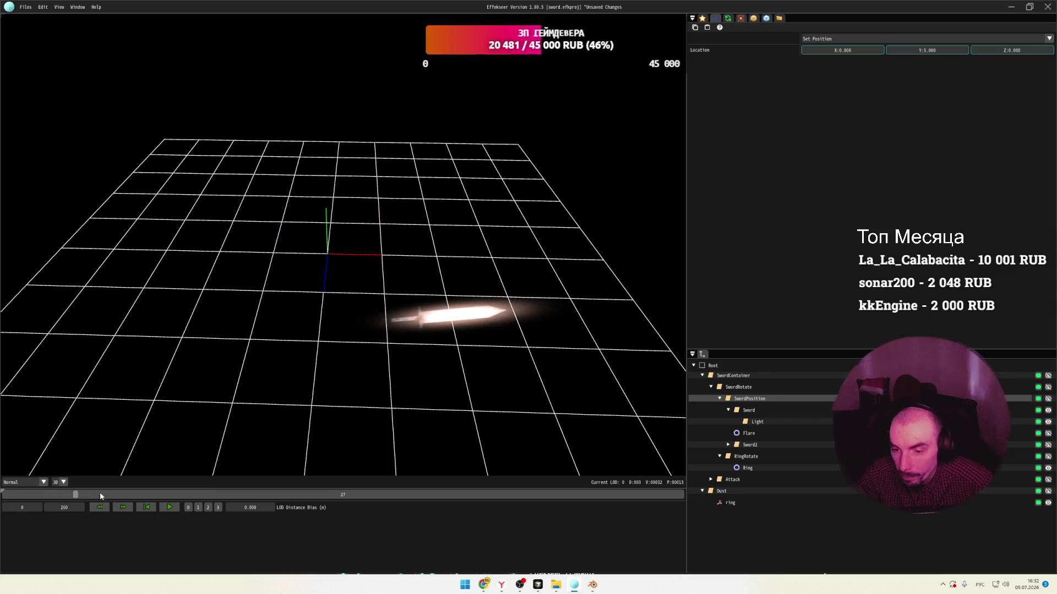
left_click(738, 386)
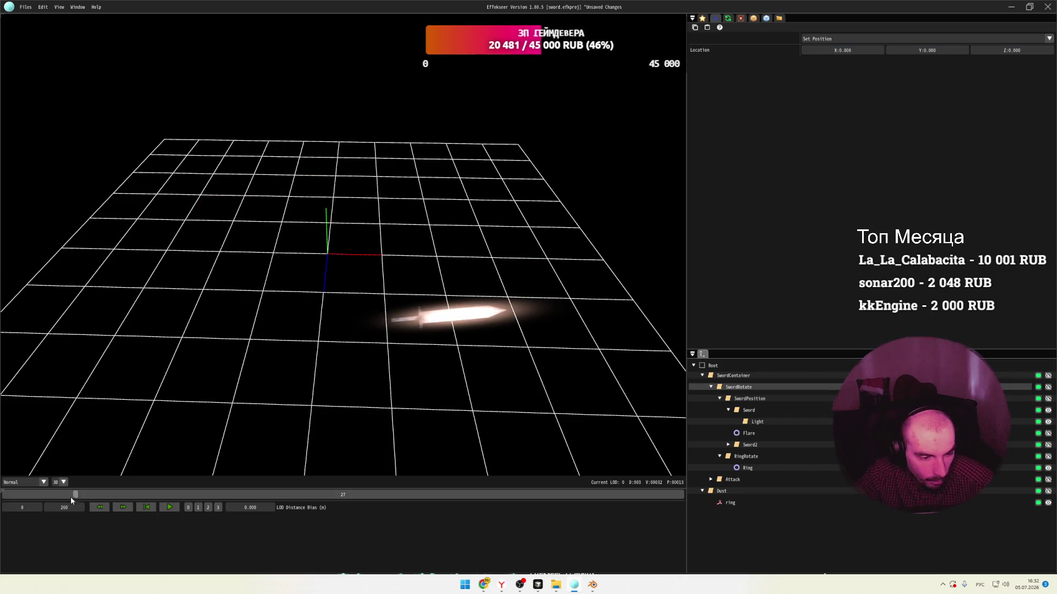
left_click_drag(75, 494, 116, 494)
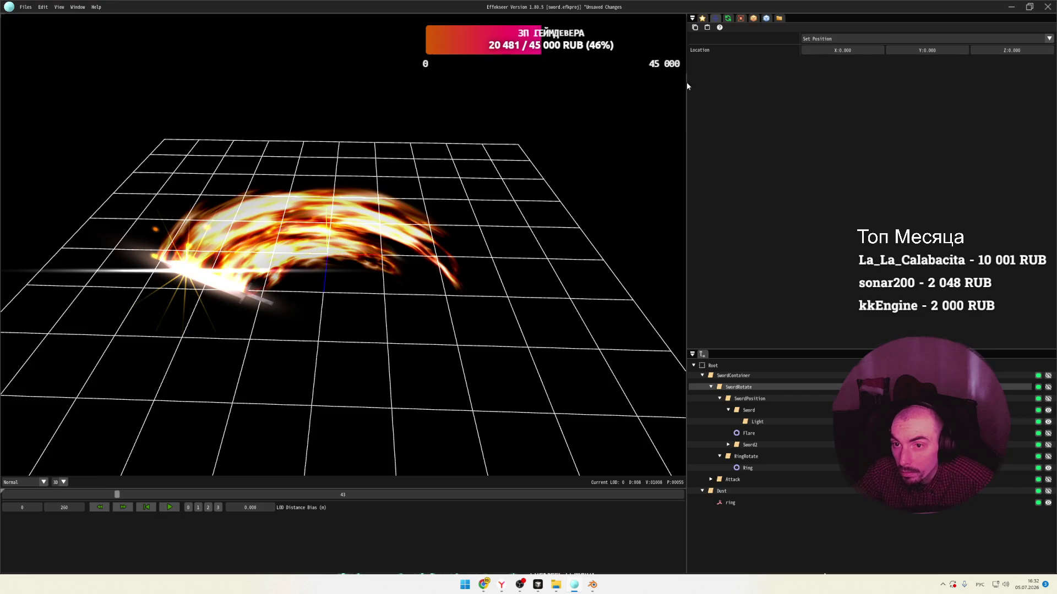
Revert the location mode to PVA, then inspect SwordContainer and RingRotate at frame 34.
left_click(850, 38)
left_click(814, 61)
mouse_move(118, 494)
left_mouse_down()
mouse_move(156, 488)
mouse_move(94, 479)
mouse_move(104, 494)
left_mouse_up()
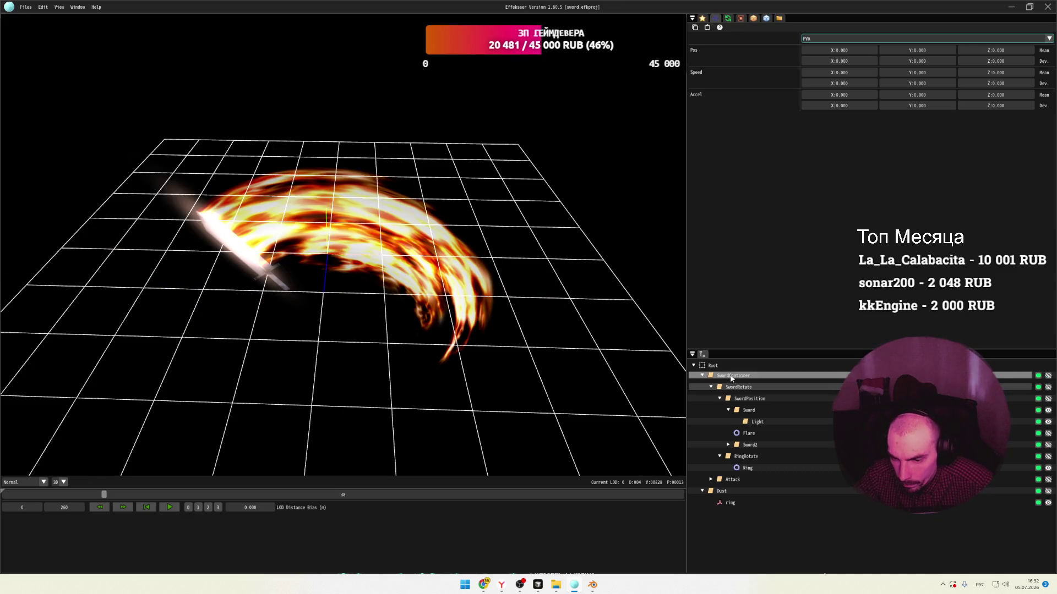
left_click(770, 375)
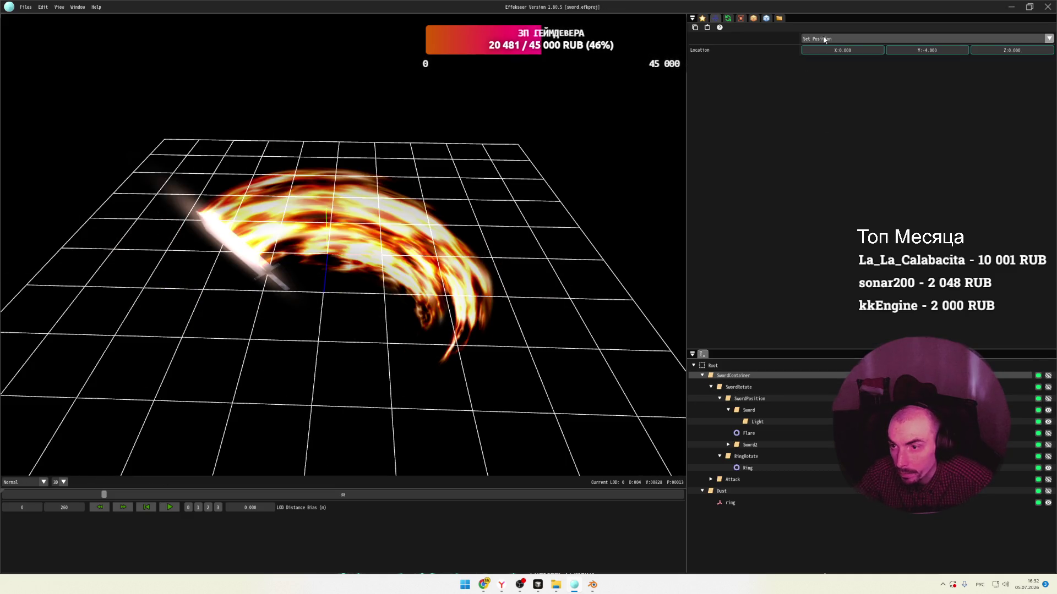
mouse_move(104, 494)
left_mouse_down()
mouse_move(22, 495)
mouse_move(154, 494)
mouse_move(109, 494)
left_mouse_up()
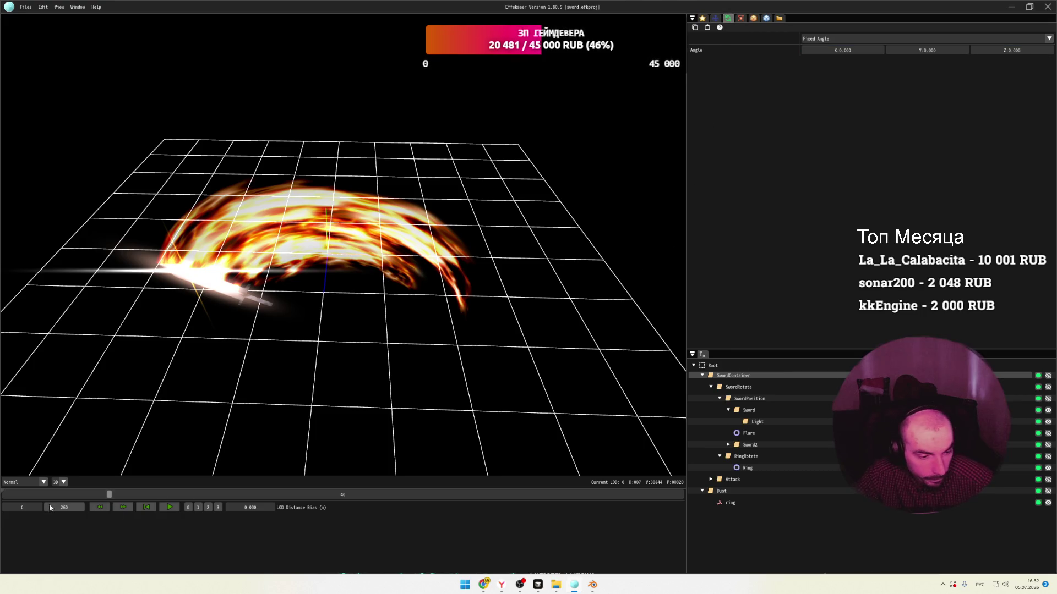
mouse_move(111, 492)
left_mouse_down()
mouse_move(27, 494)
mouse_move(112, 495)
left_mouse_up()
left_click(743, 457)
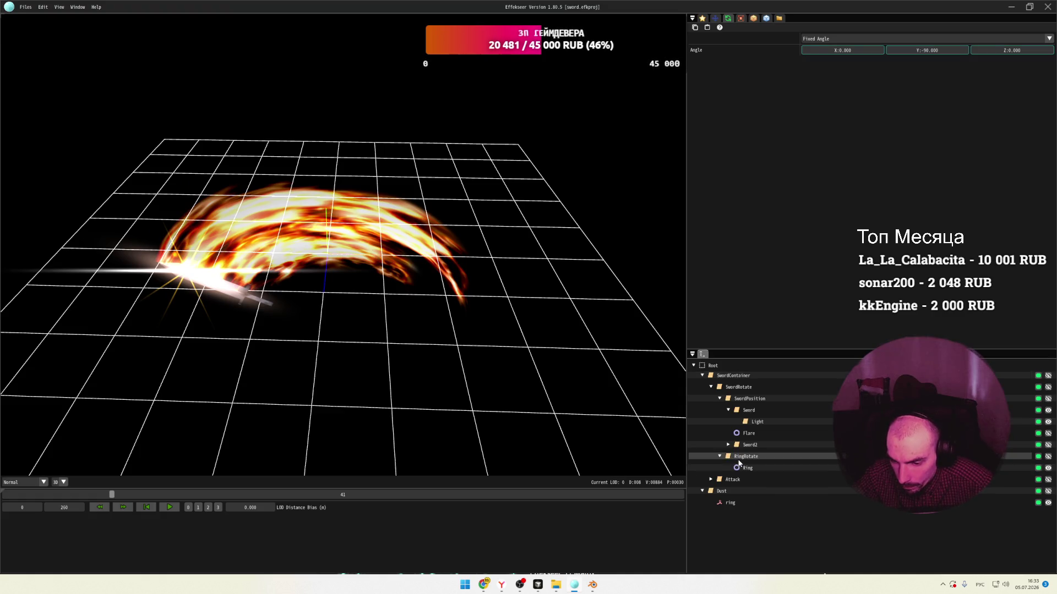
Delete the Dust, Attack and RingRotate nodes from the node tree.
left_click(721, 492)
right_click(724, 493)
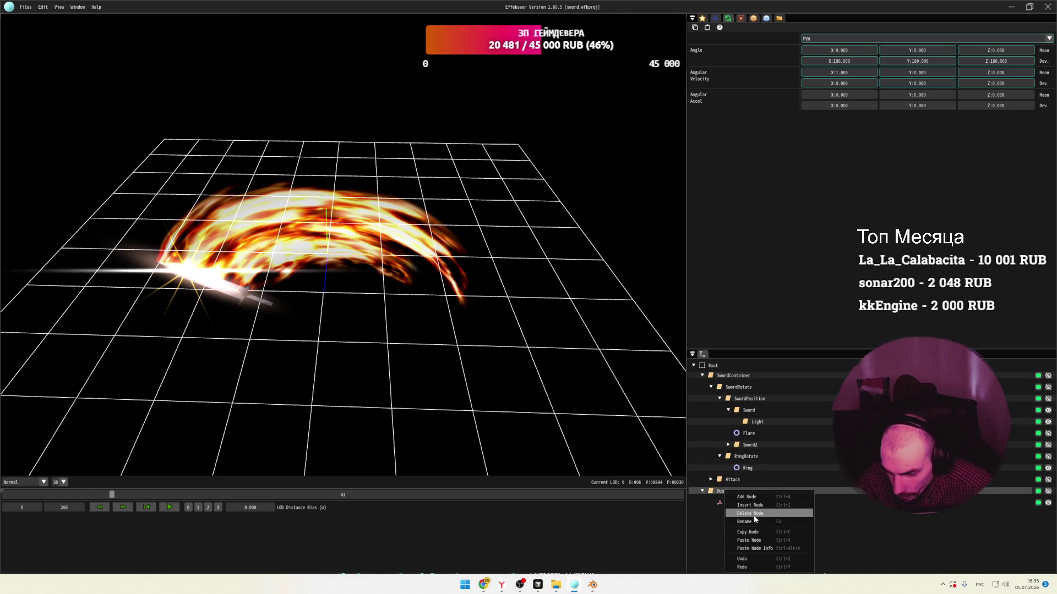
left_click(754, 514)
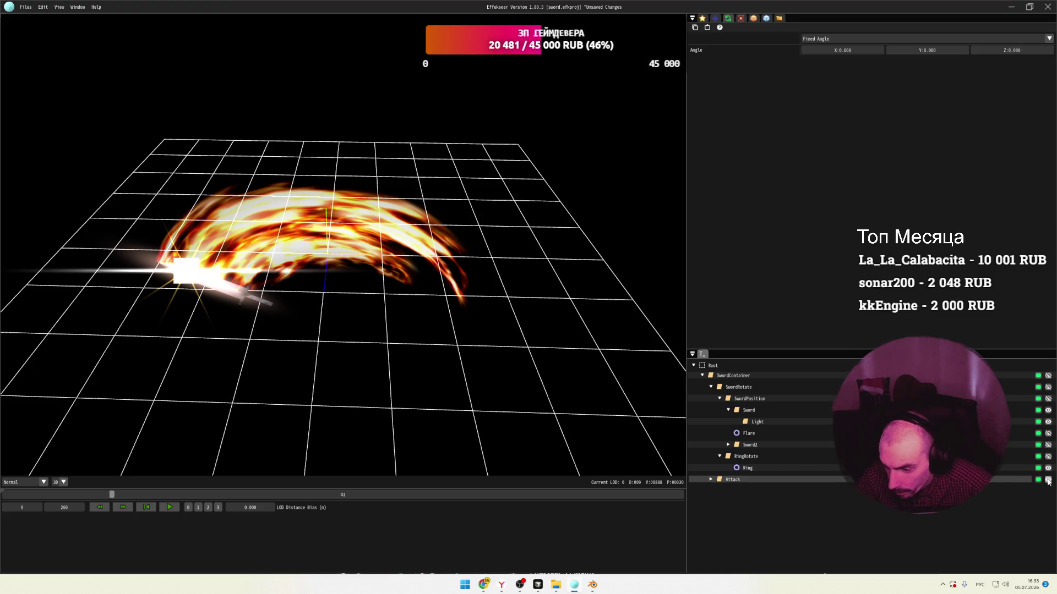
right_click(732, 480)
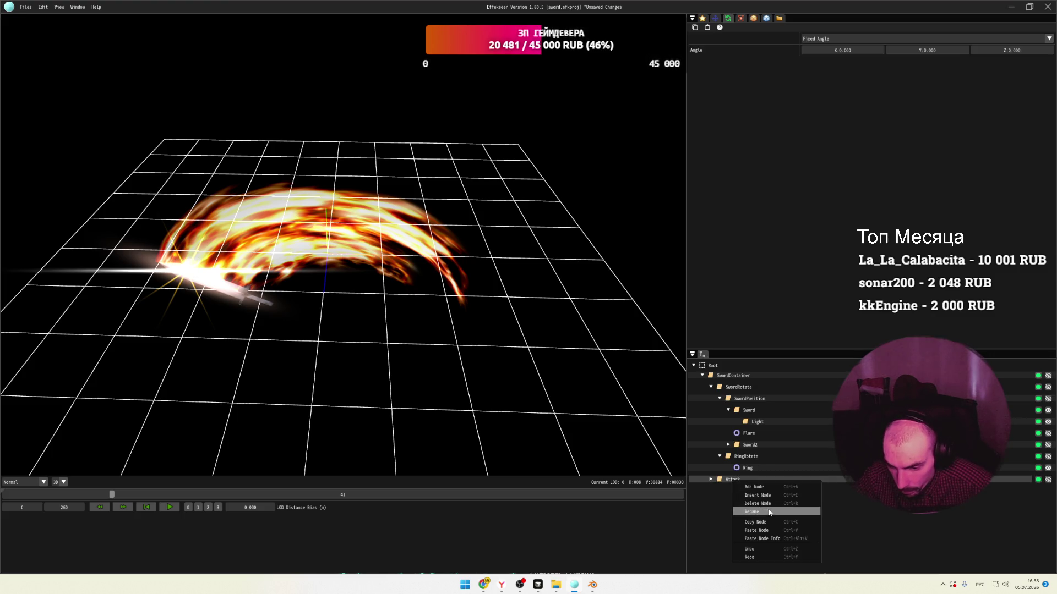
left_click(768, 504)
left_click(797, 457)
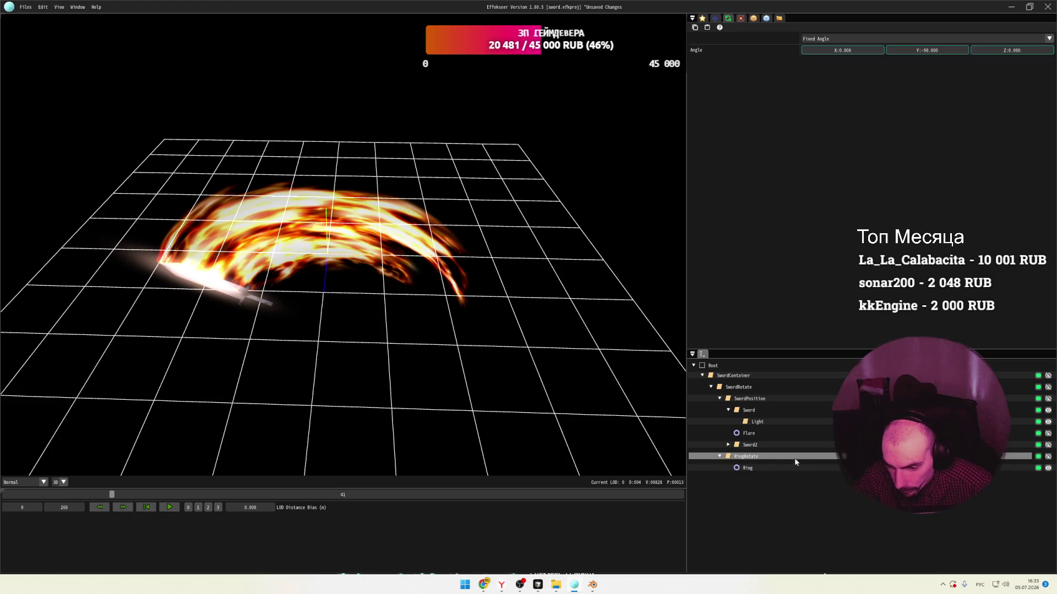
right_click(750, 458)
left_click(784, 482)
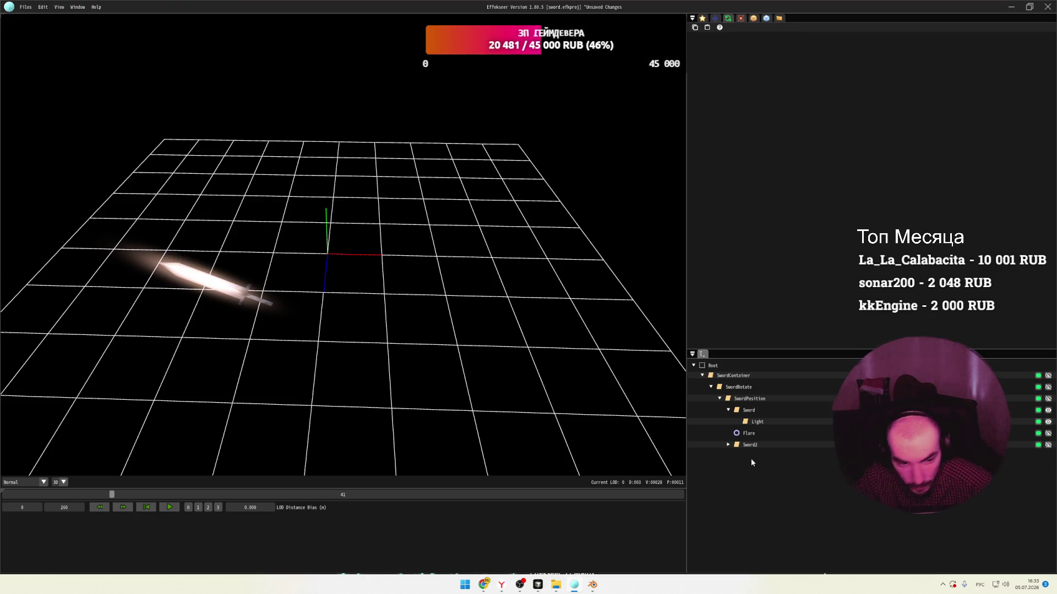
Toggle the Sword and Light nodes' visibility to check them, then delete the Sword2 node.
left_click(752, 435)
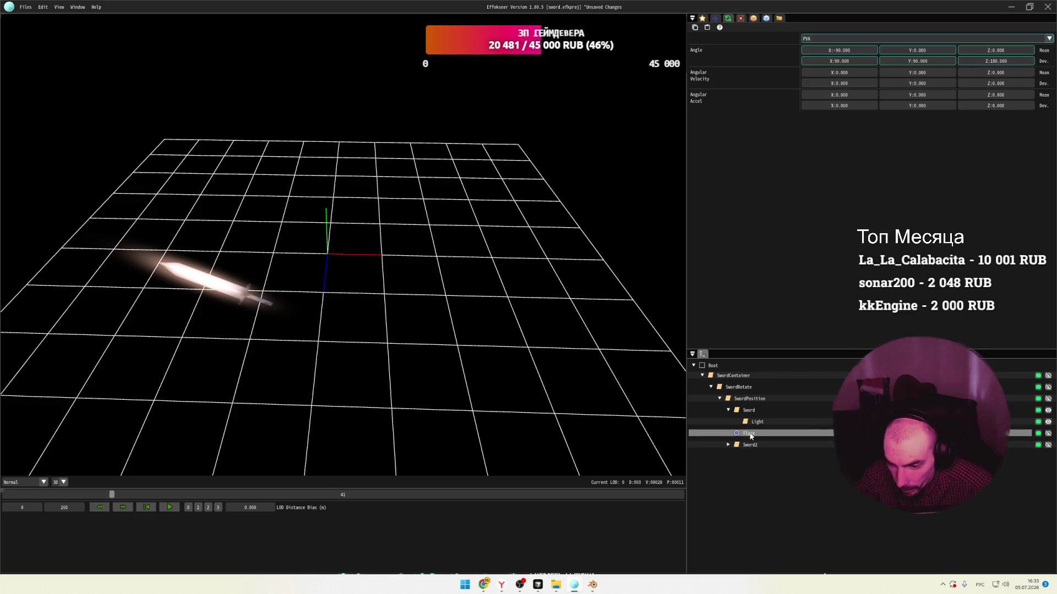
left_click(748, 410)
left_click(1048, 410)
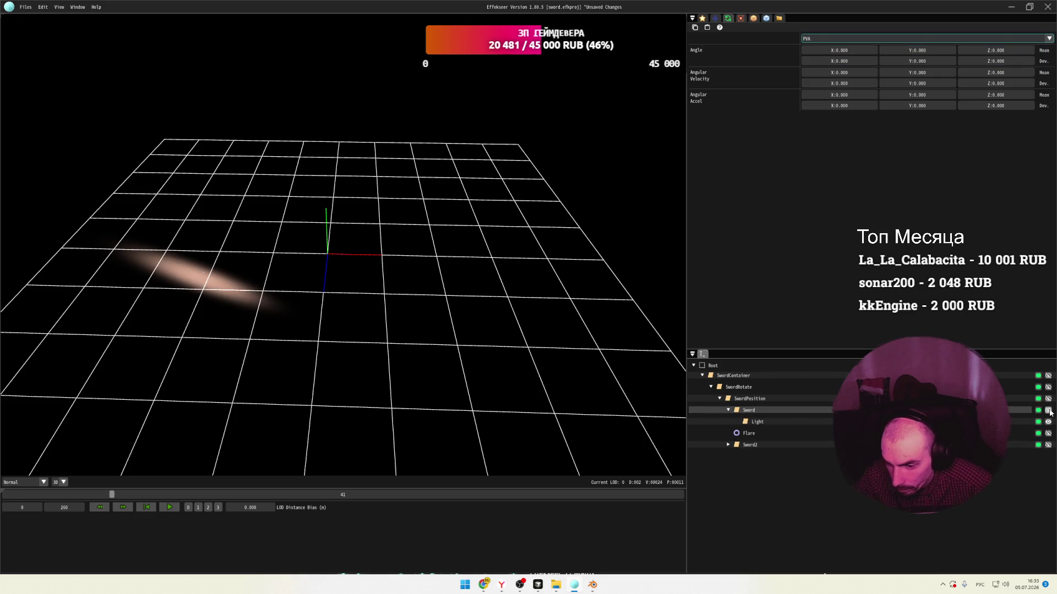
left_click(1049, 412)
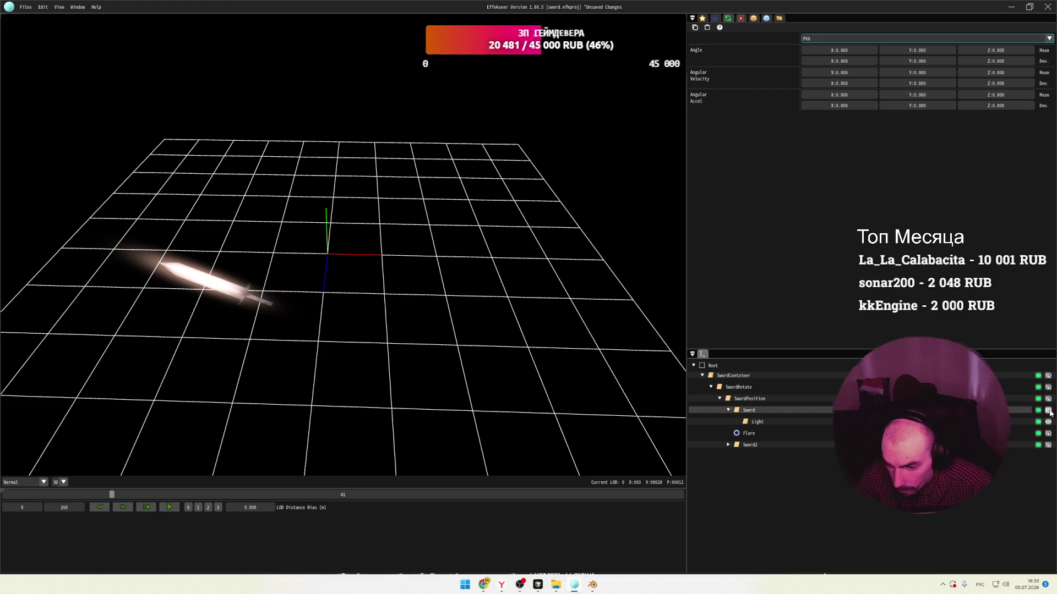
left_click(1049, 422)
left_click(1049, 422)
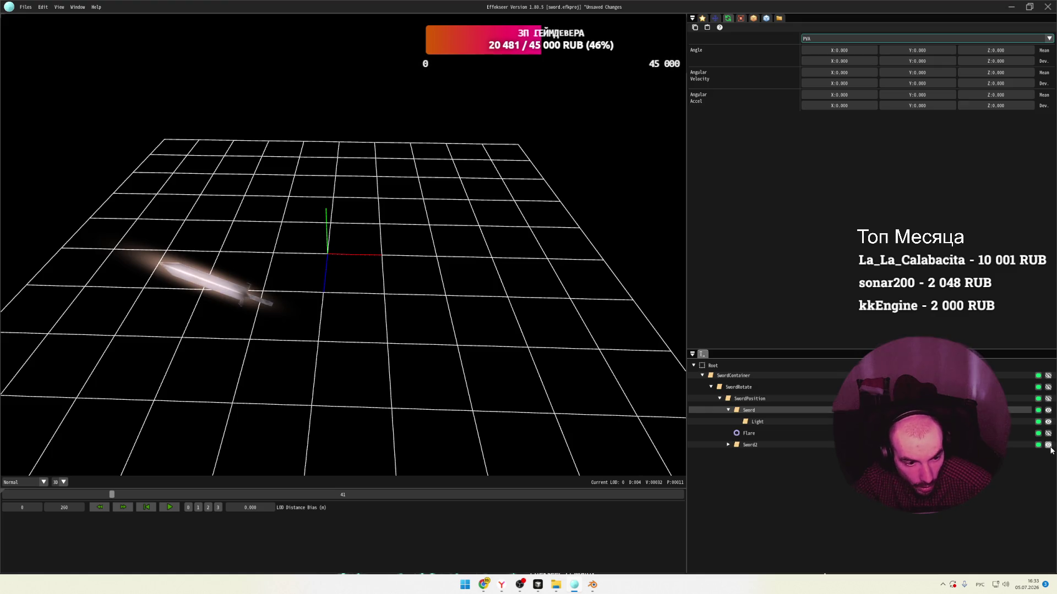
left_click(764, 448)
right_click(764, 448)
left_click(804, 467)
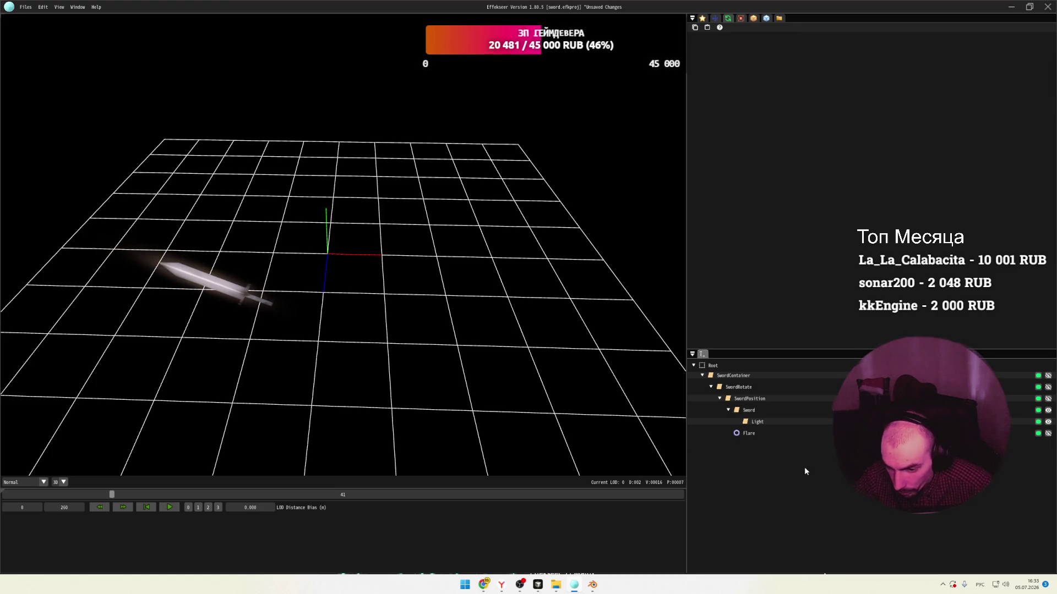
Inspect the Root, SwordContainer and SwordPosition nodes' rotation and angle settings.
left_click(746, 395)
left_click(725, 366)
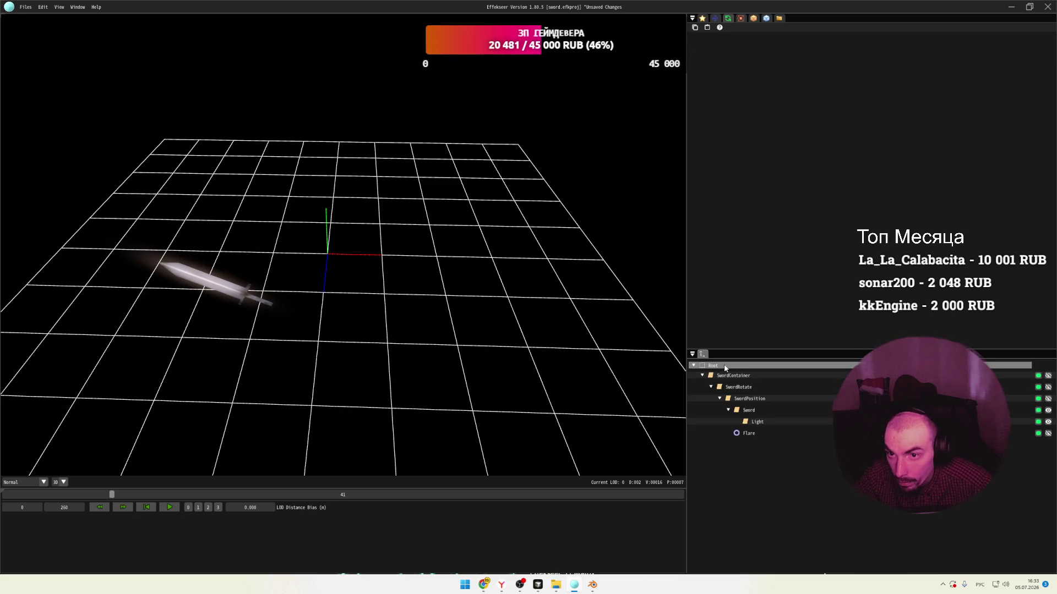
left_click(732, 376)
left_click(744, 398)
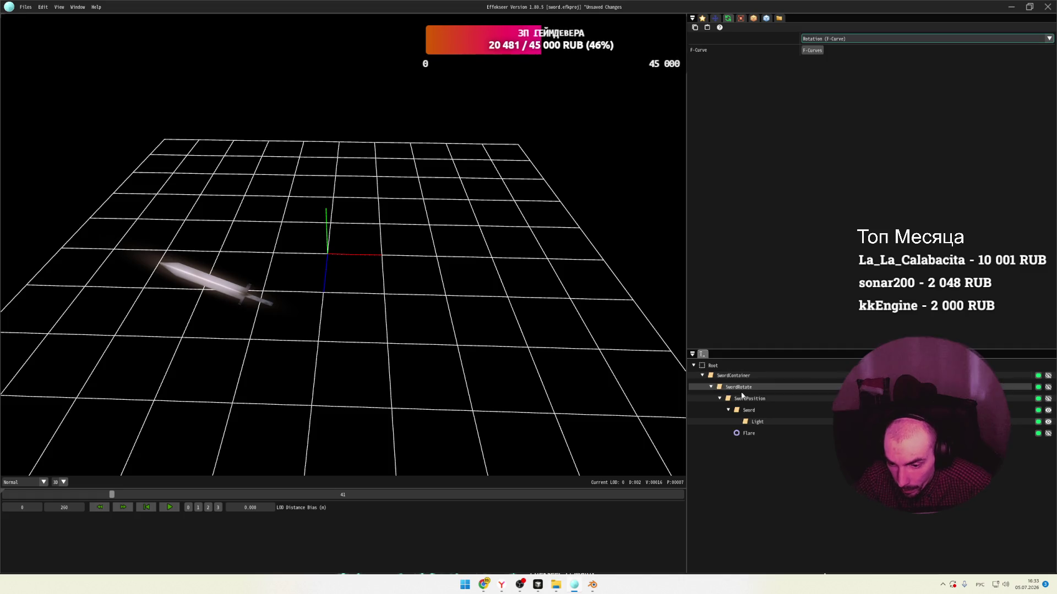
left_click(748, 410)
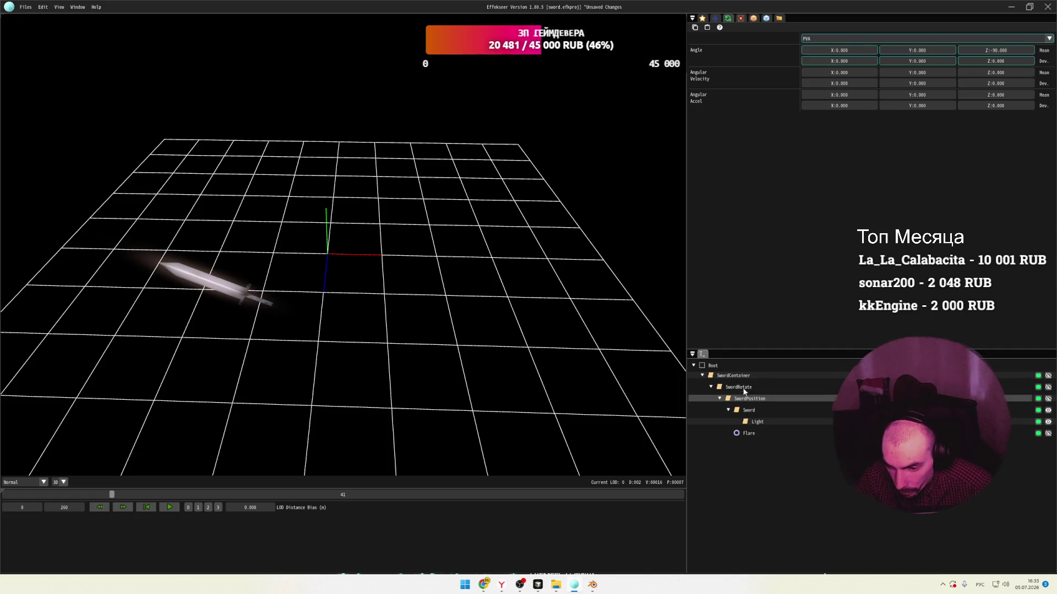
left_click(750, 401)
Hide the Light node's glow and delete the Light node, leaving Sword and Flare.
left_click(751, 410)
left_click(756, 422)
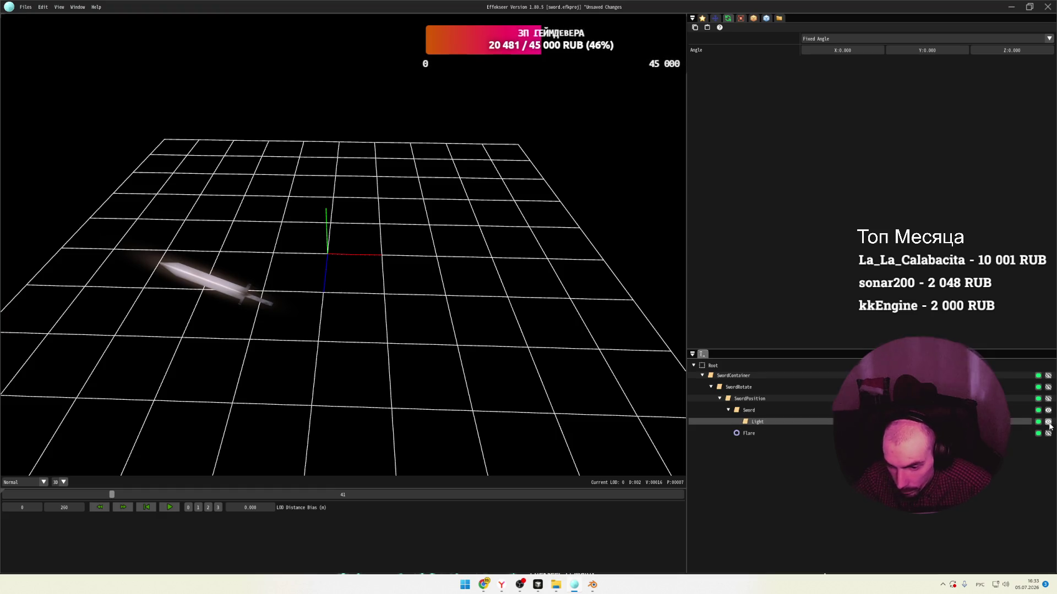
left_click(1048, 422)
right_click(737, 422)
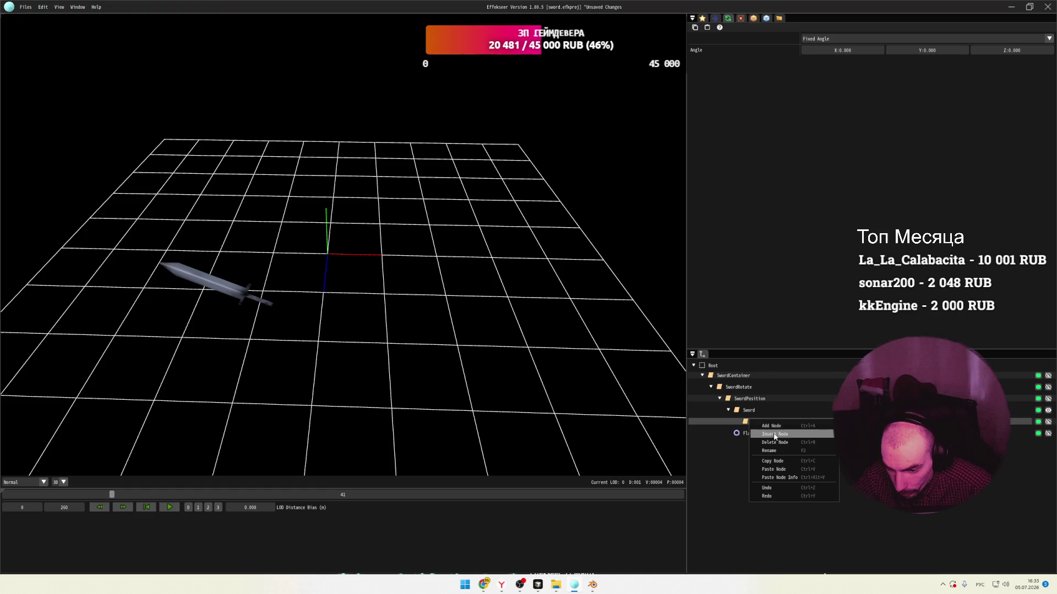
left_click(787, 445)
right_click(748, 426)
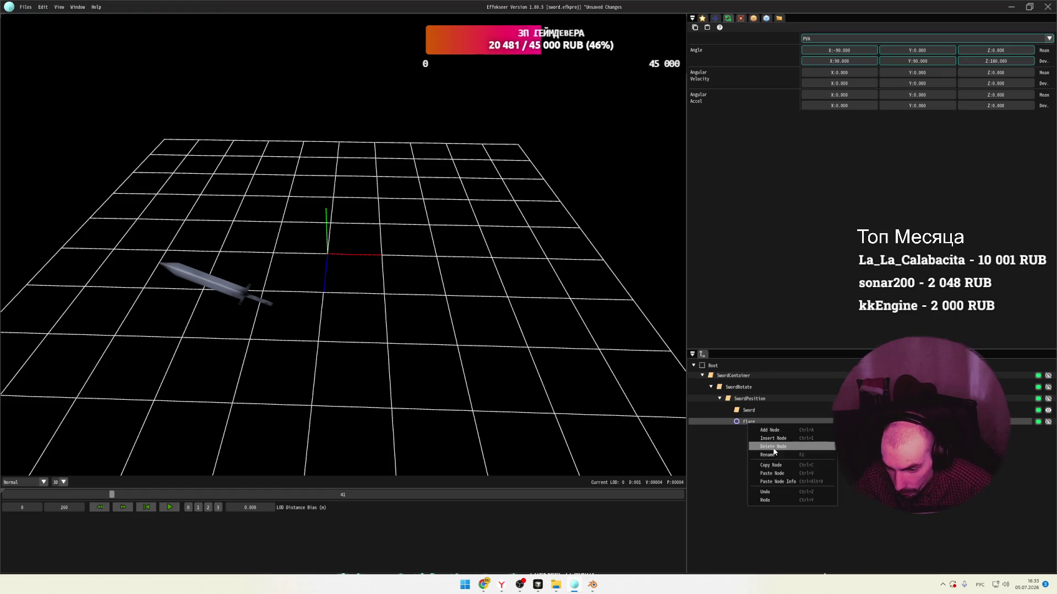
Delete the Flare node and check Sword, SwordPosition and SwordRotate settings while scrubbing the timeline.
left_click(773, 446)
mouse_move(108, 493)
left_mouse_down()
mouse_move(293, 492)
mouse_move(22, 471)
mouse_move(117, 471)
mouse_move(65, 475)
mouse_move(90, 475)
left_mouse_up()
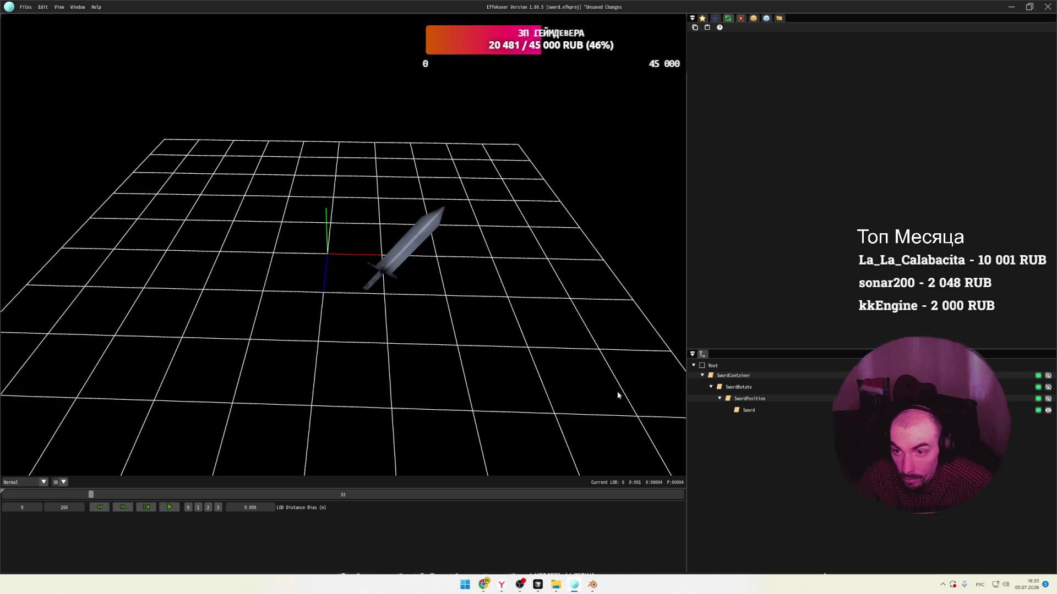
left_click(755, 409)
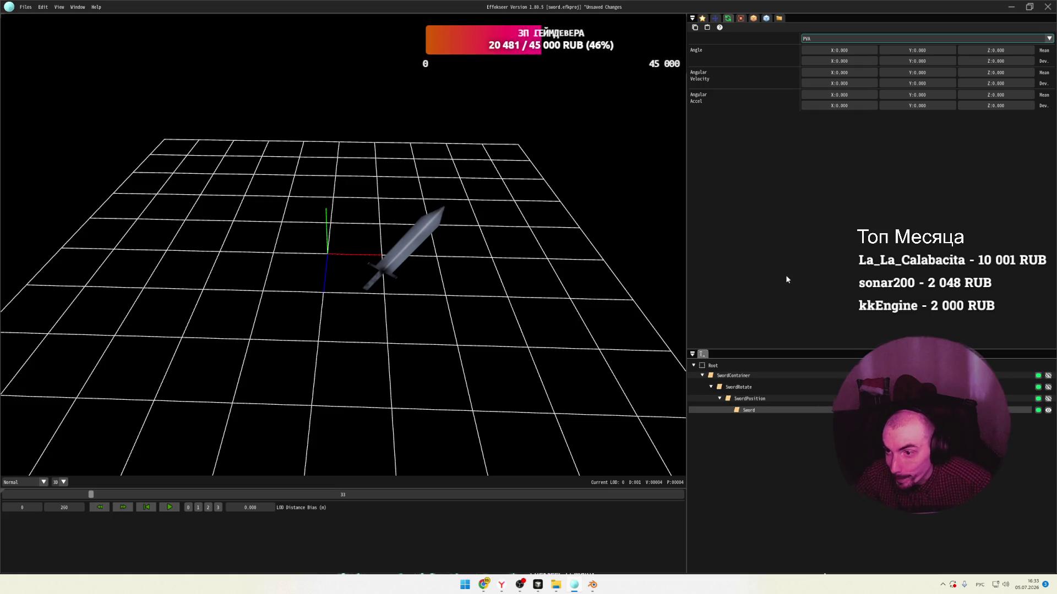
left_click(748, 400)
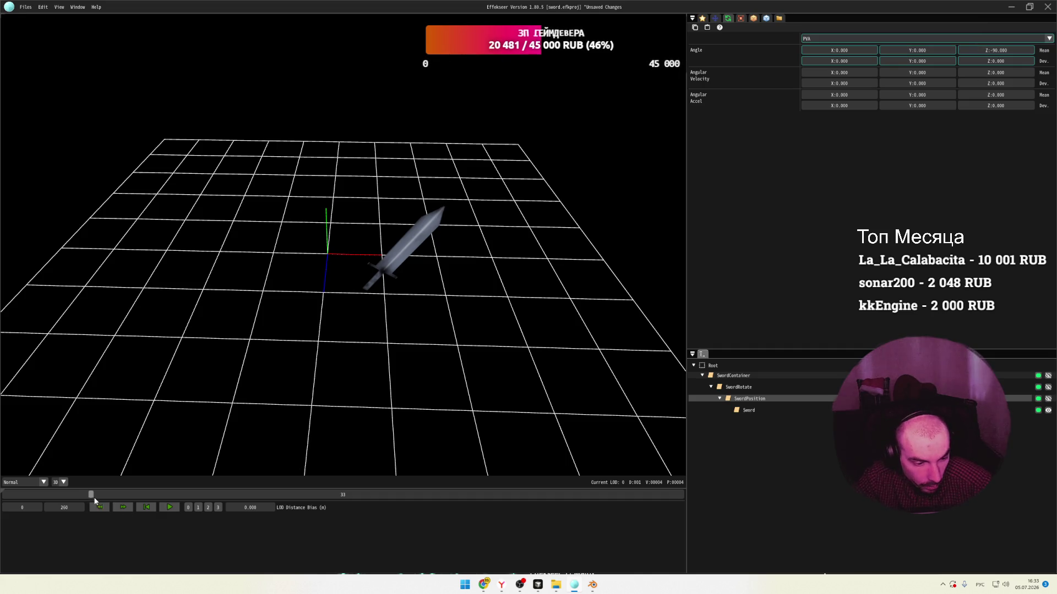
mouse_move(91, 494)
left_mouse_down()
mouse_move(124, 496)
mouse_move(22, 494)
mouse_move(63, 494)
left_mouse_up()
left_click(741, 389)
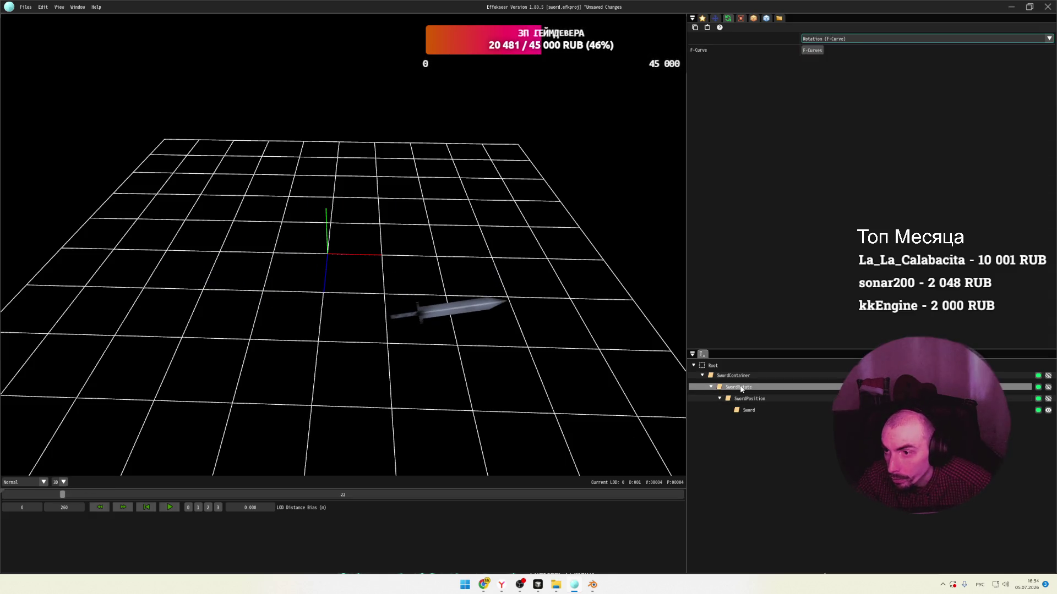
Try Fixed Angle, PVA, PVA (Arbitrary Axis) and Easing (Arbitrary Axis), then return to Rotation (F-Curve).
left_click(842, 40)
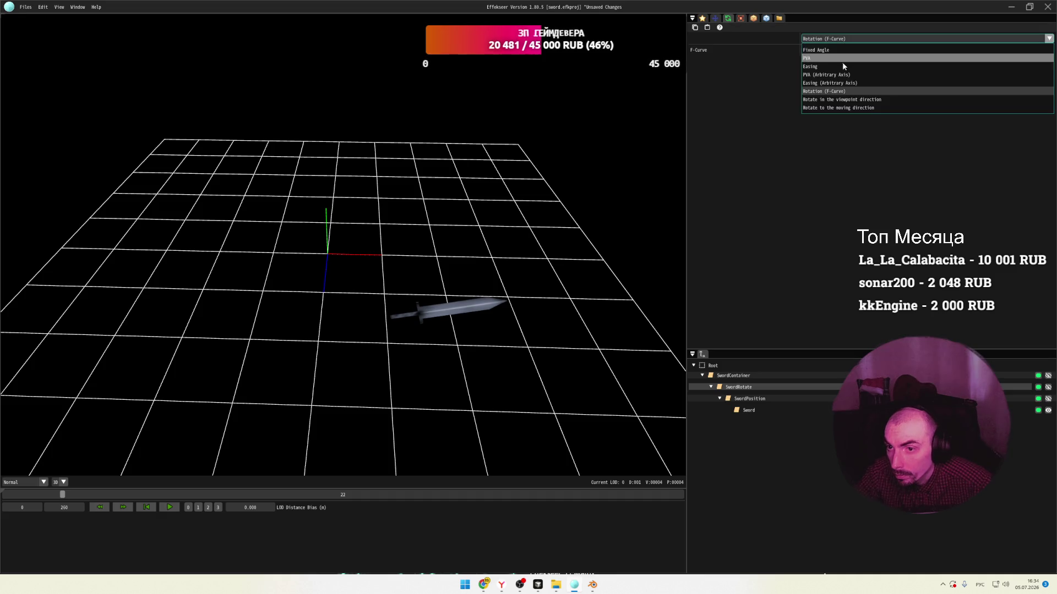
left_click(836, 50)
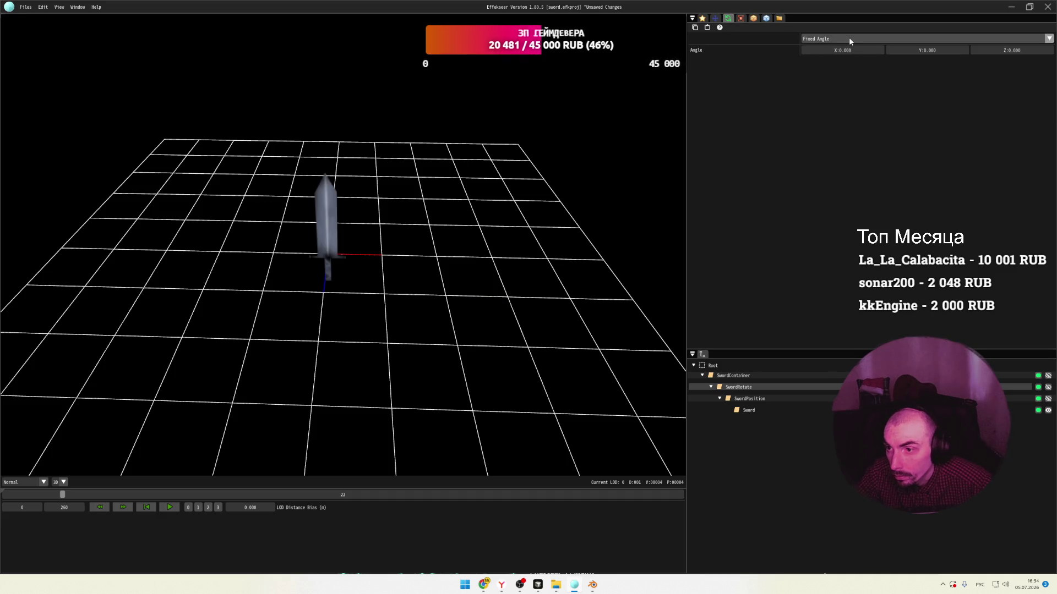
left_click(849, 38)
left_click(843, 58)
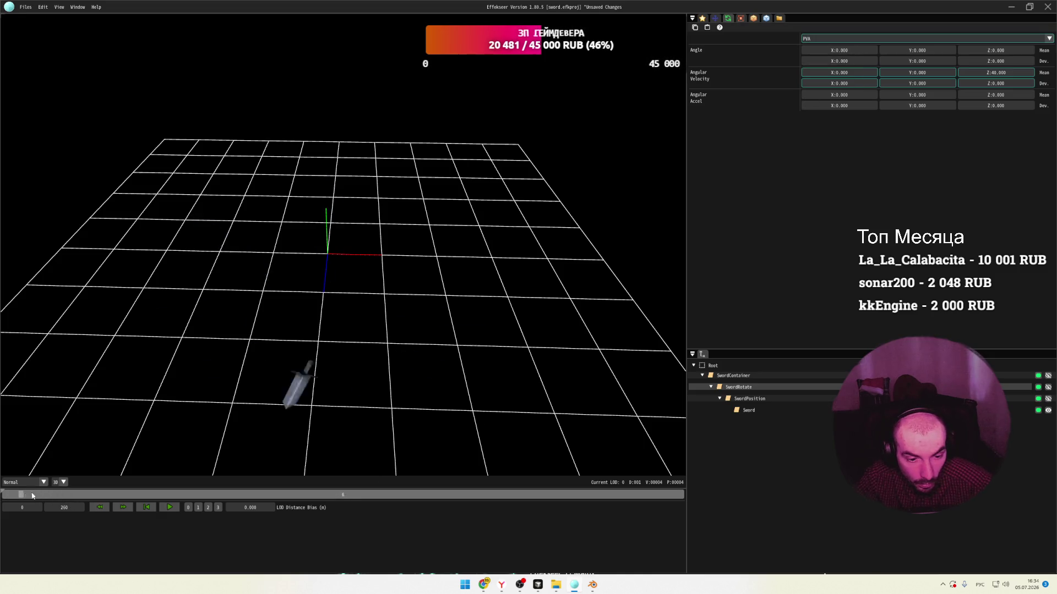
left_click(850, 38)
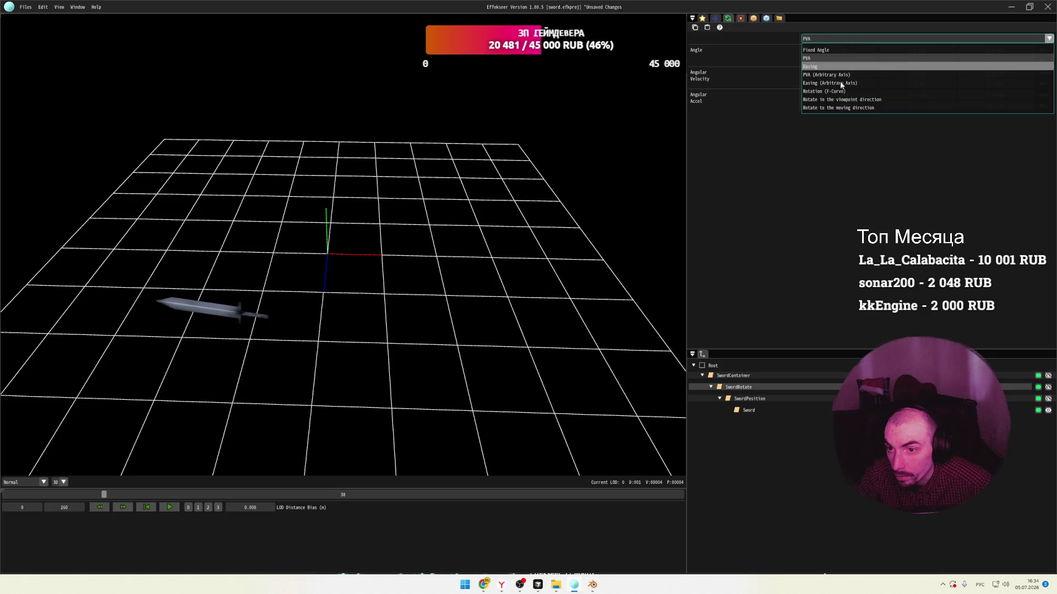
left_click(848, 75)
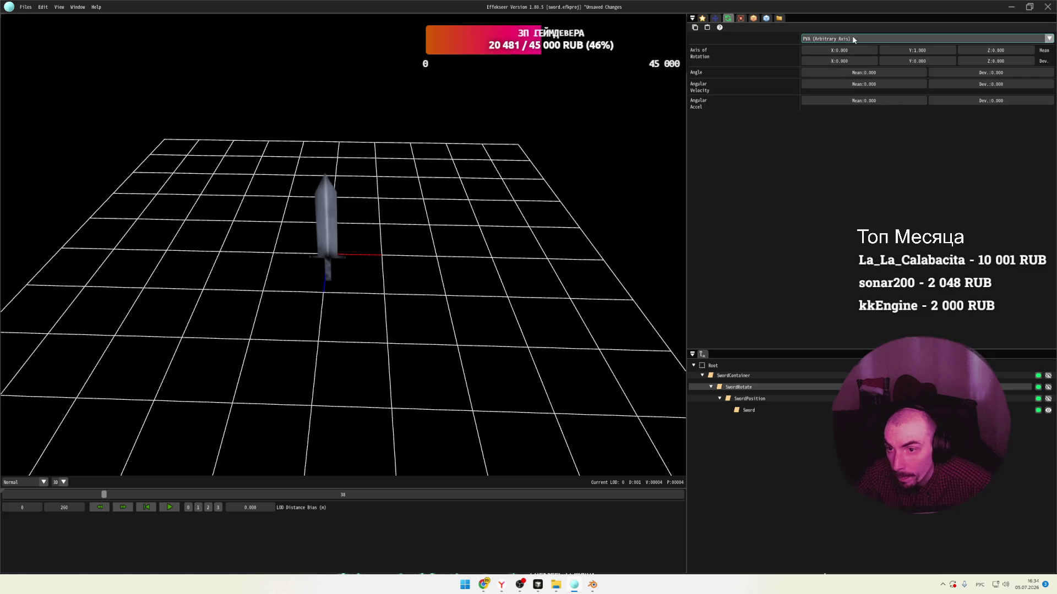
left_click(848, 39)
left_click(845, 85)
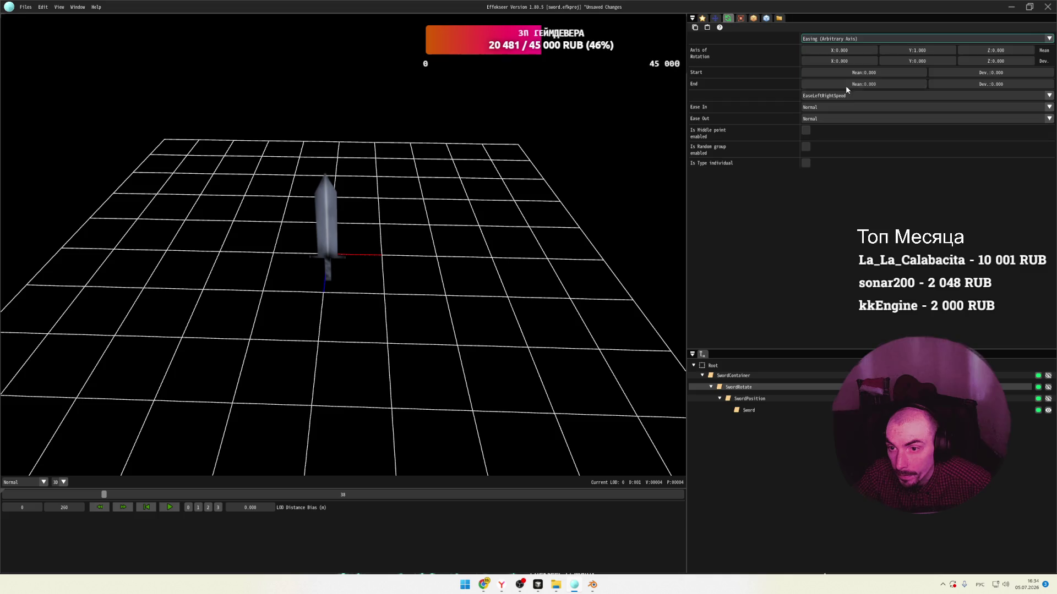
left_click(844, 39)
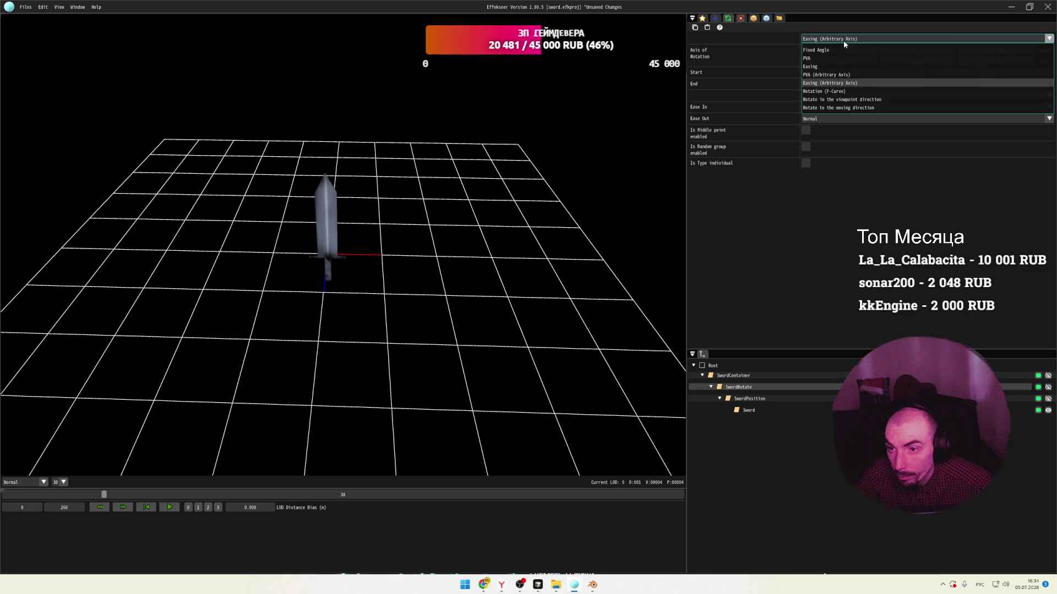
left_click(831, 97)
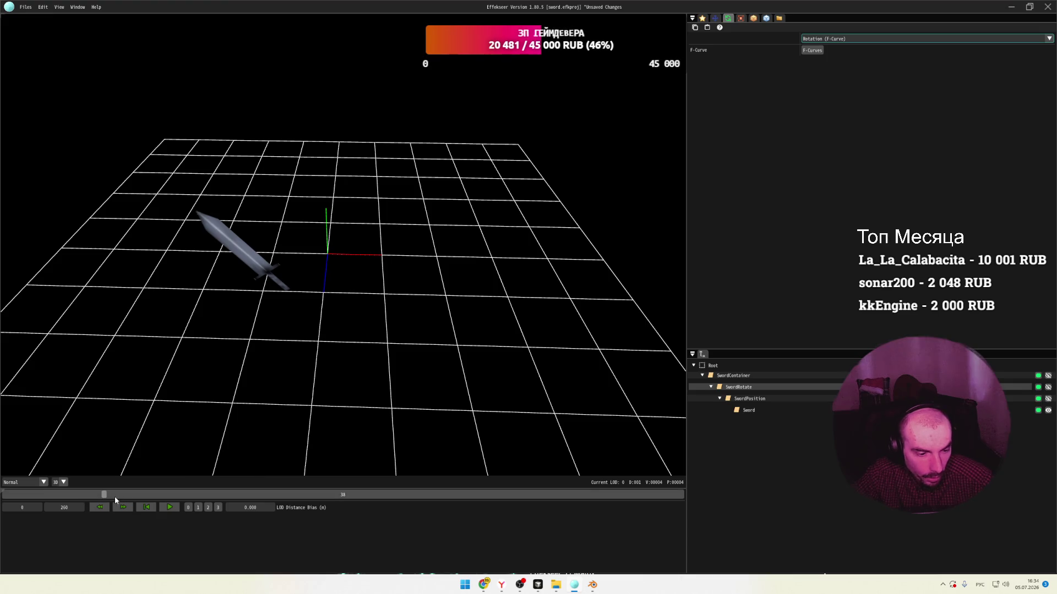
Open SwordRotate's Angle Z curve, at -78.74031, in the F-Curves editor.
mouse_move(105, 495)
left_mouse_down()
mouse_move(156, 494)
mouse_move(70, 494)
left_mouse_up()
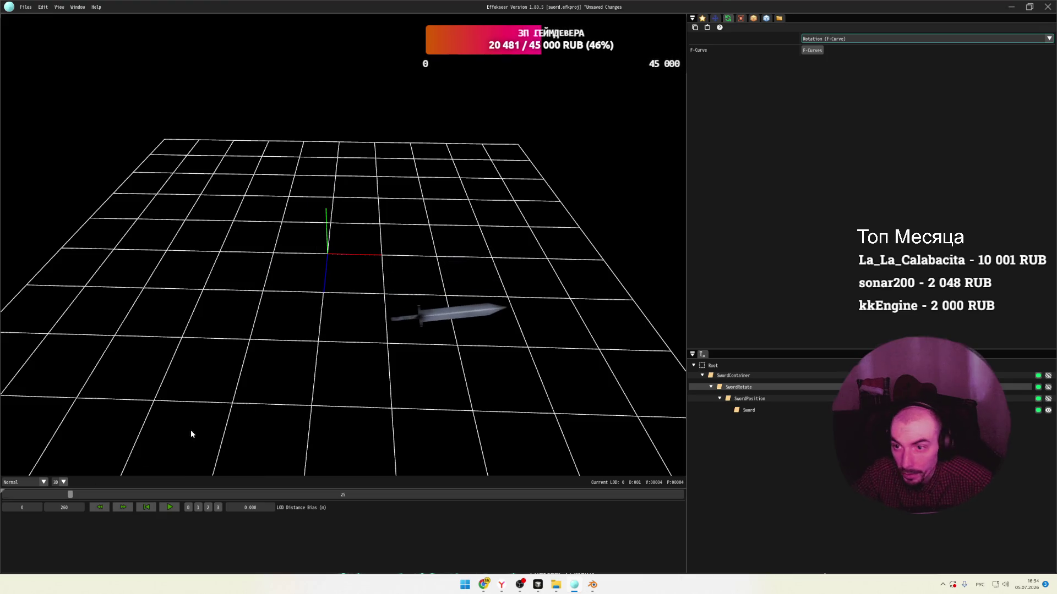
left_click(813, 50)
mouse_move(472, 29)
left_mouse_down()
mouse_move(504, 119)
mouse_move(522, 126)
mouse_move(727, 31)
mouse_move(638, 353)
mouse_move(624, 322)
mouse_move(605, 332)
mouse_move(663, 299)
mouse_move(757, 78)
left_mouse_up()
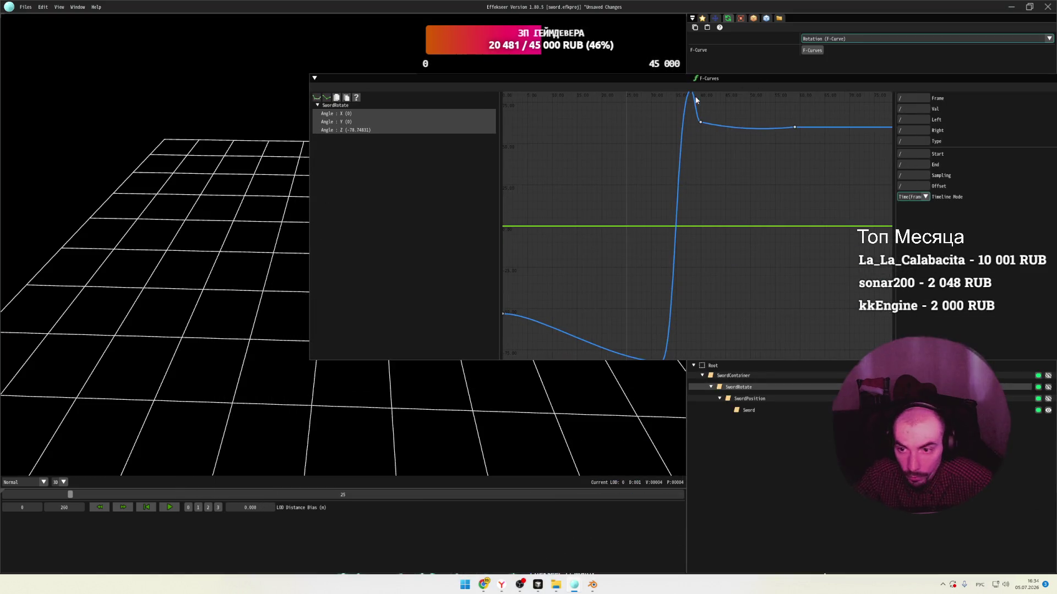
Dock the F-Curves editor beside the preview and resize its window and graph area.
left_click_drag(574, 77, 399, 99)
left_click_drag(925, 380, 728, 373)
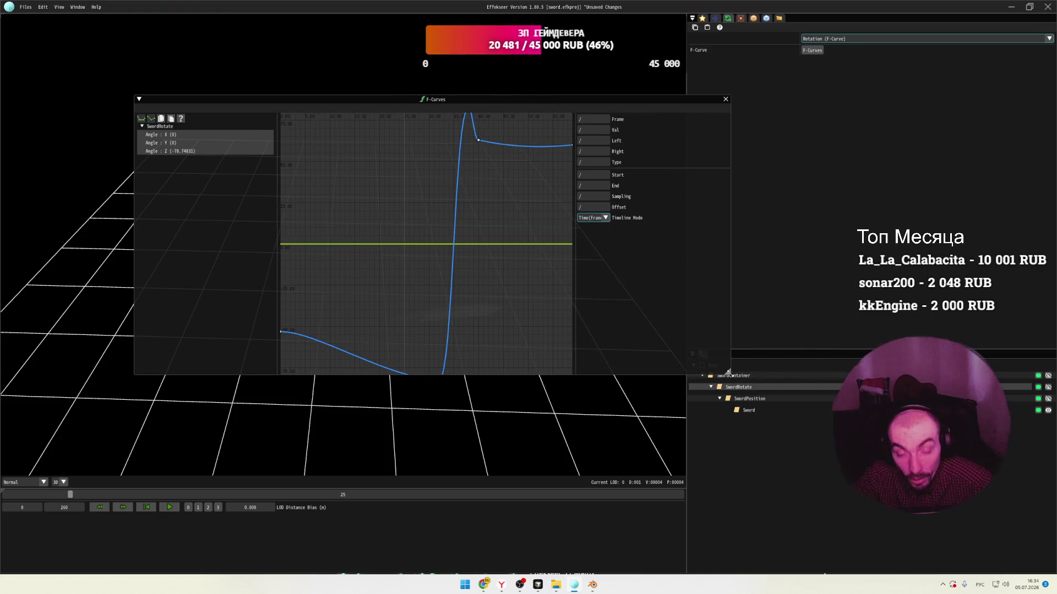
mouse_move(574, 279)
left_mouse_down()
mouse_move(688, 279)
mouse_move(661, 279)
left_mouse_up()
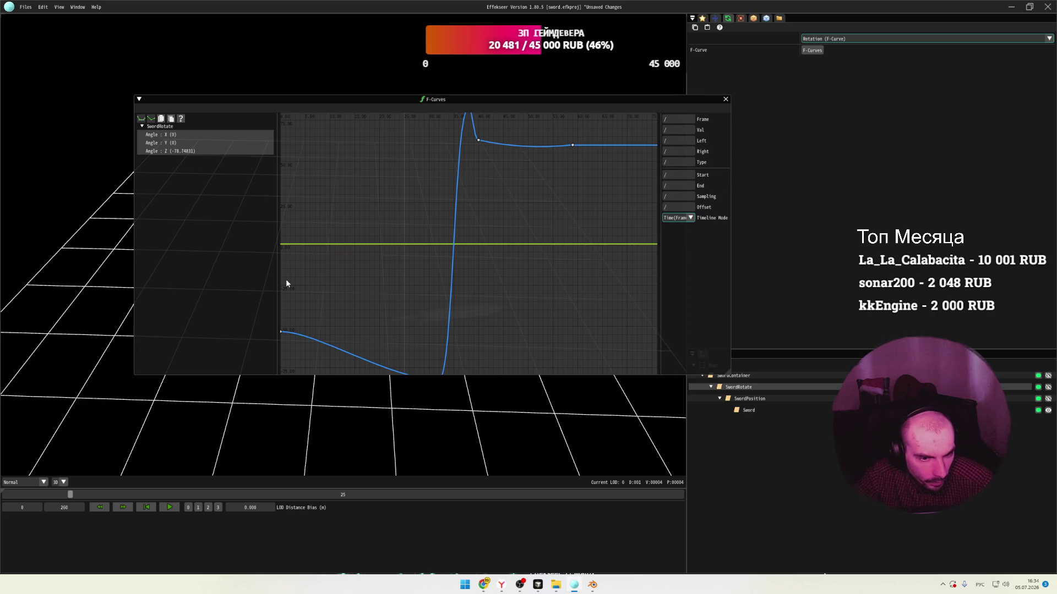
left_click_drag(278, 275, 203, 275)
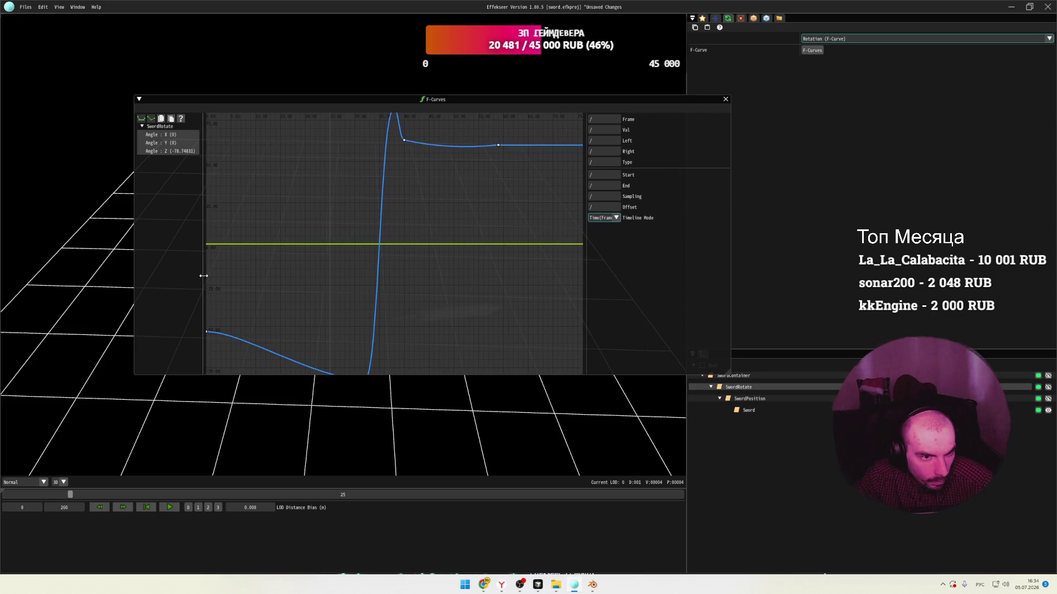
left_click_drag(734, 374, 637, 363)
left_click_drag(523, 286, 566, 214)
mouse_move(498, 102)
left_mouse_down()
mouse_move(950, 137)
mouse_move(916, 112)
left_mouse_up()
Scrub the timeline and drag the lowest Angle Z keyframe earlier, to frame 20.
mouse_move(68, 495)
left_mouse_down()
mouse_move(157, 494)
mouse_move(83, 494)
left_mouse_up()
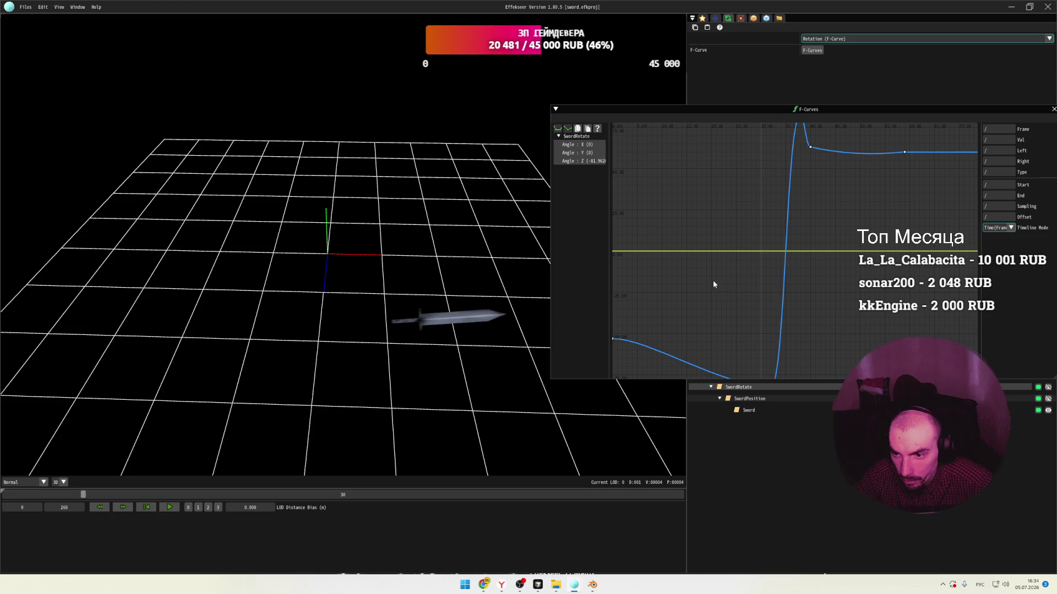
scroll(718, 283, "down", 3)
left_click_drag(769, 368, 711, 344)
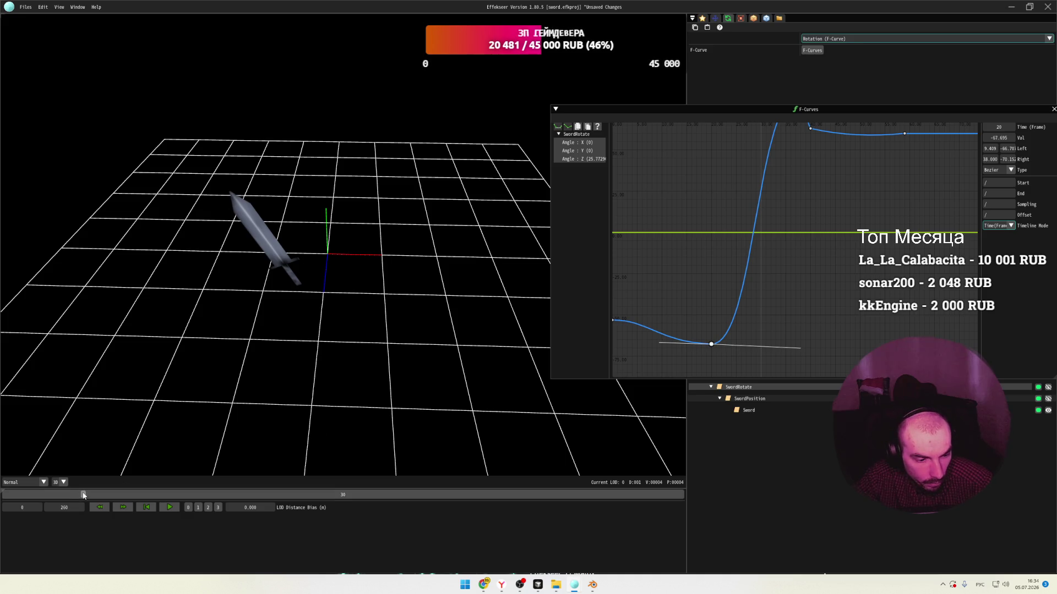
left_click(83, 495)
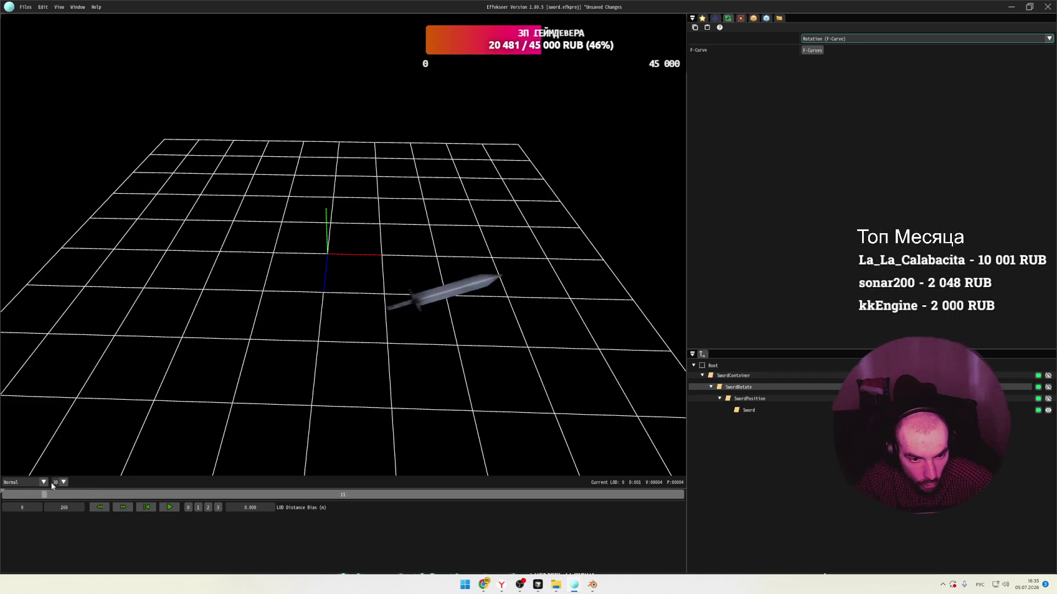
Move the Angle Z peak keyframe to frame 27, value 56.282, then scrub back to frame 9.
mouse_move(576, 588)
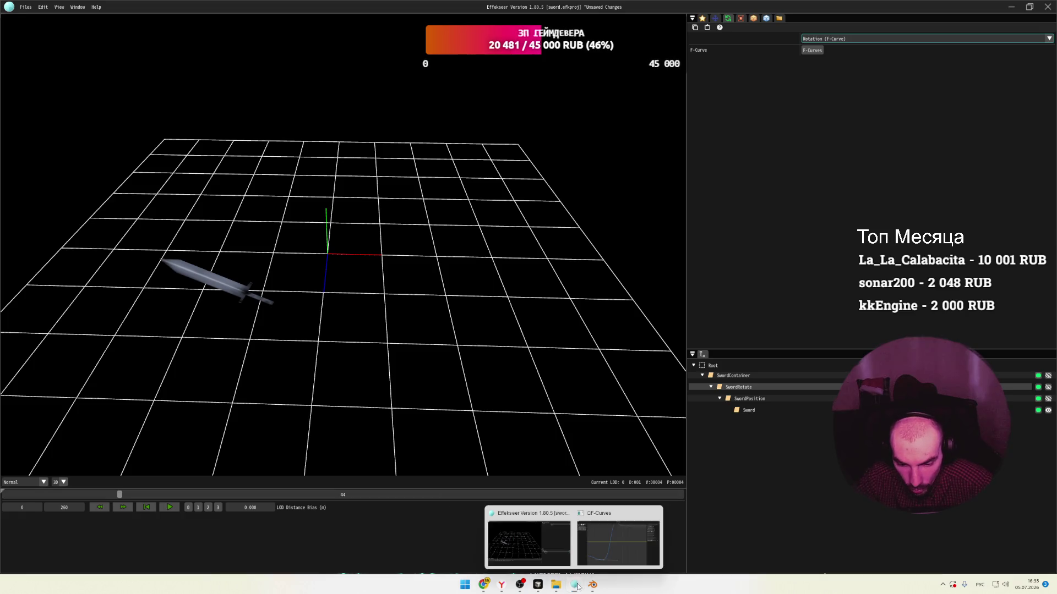
left_click(584, 551)
scroll(797, 168, "up", 7)
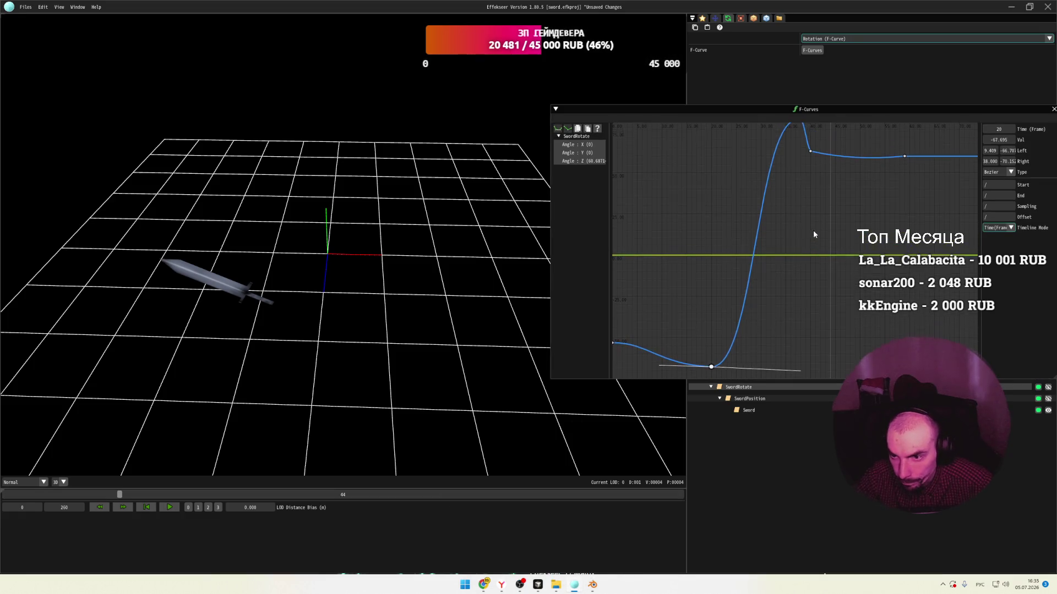
left_click_drag(801, 144, 748, 188)
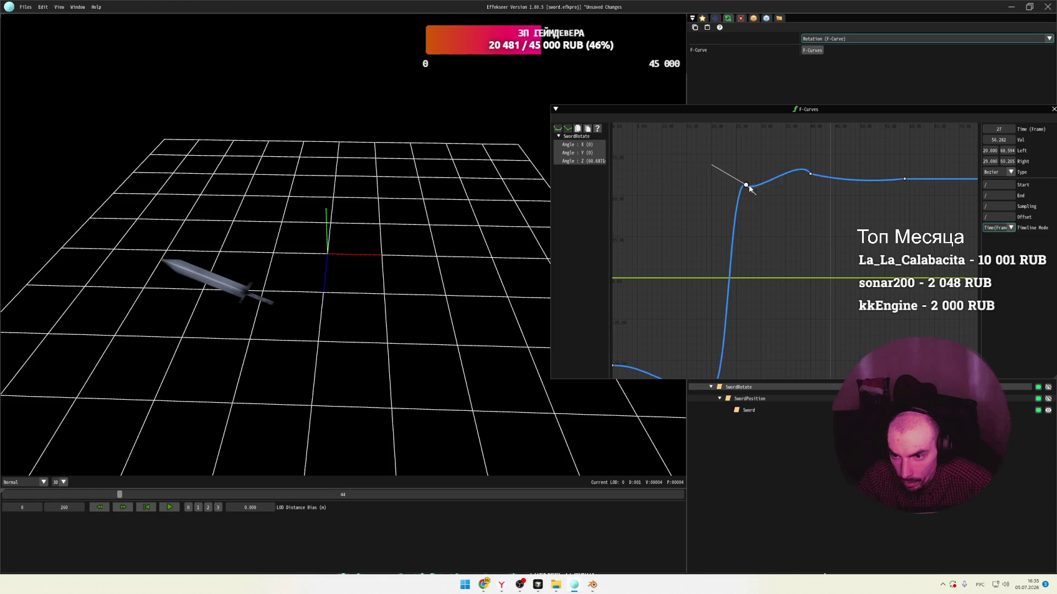
left_click(101, 507)
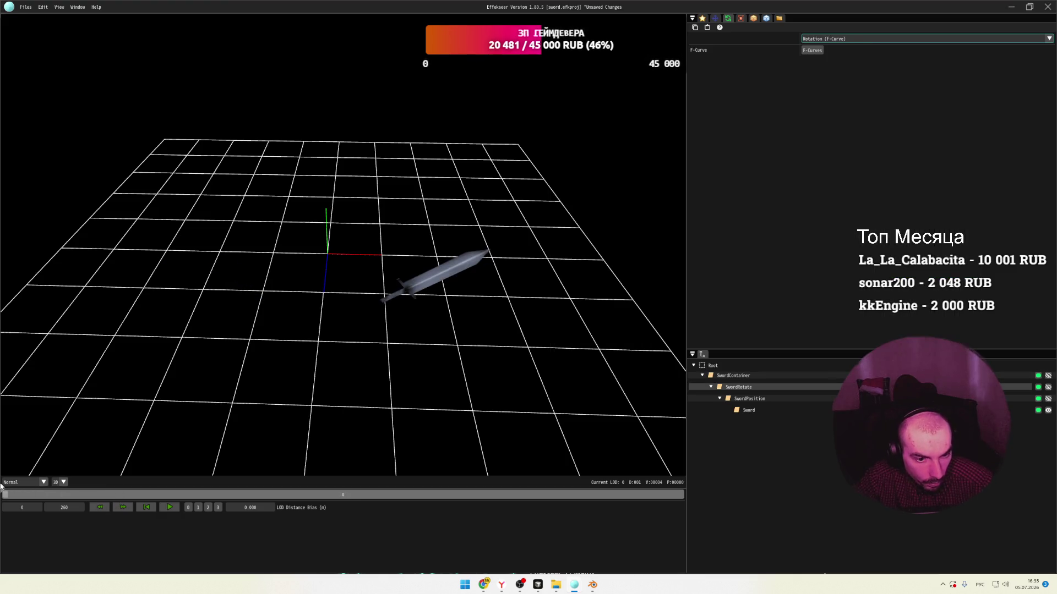
mouse_move(192, 487)
left_mouse_down()
mouse_move(64, 483)
mouse_move(76, 479)
mouse_move(29, 494)
left_mouse_up()
Pull the rising keyframe to frame 20, shift the peak, steepen its left handle, and preview.
mouse_move(574, 584)
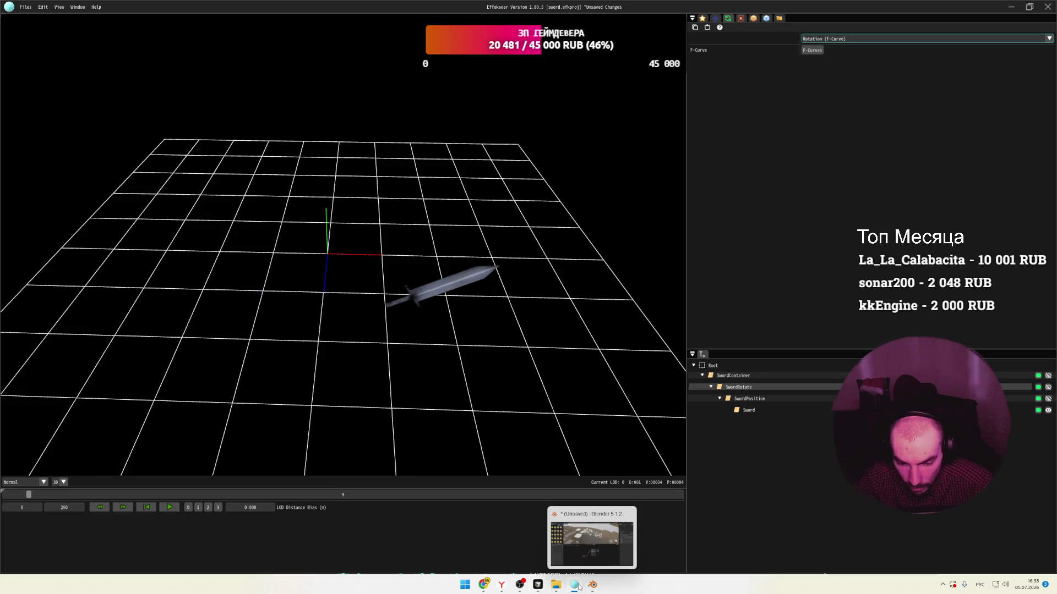
left_click(624, 542)
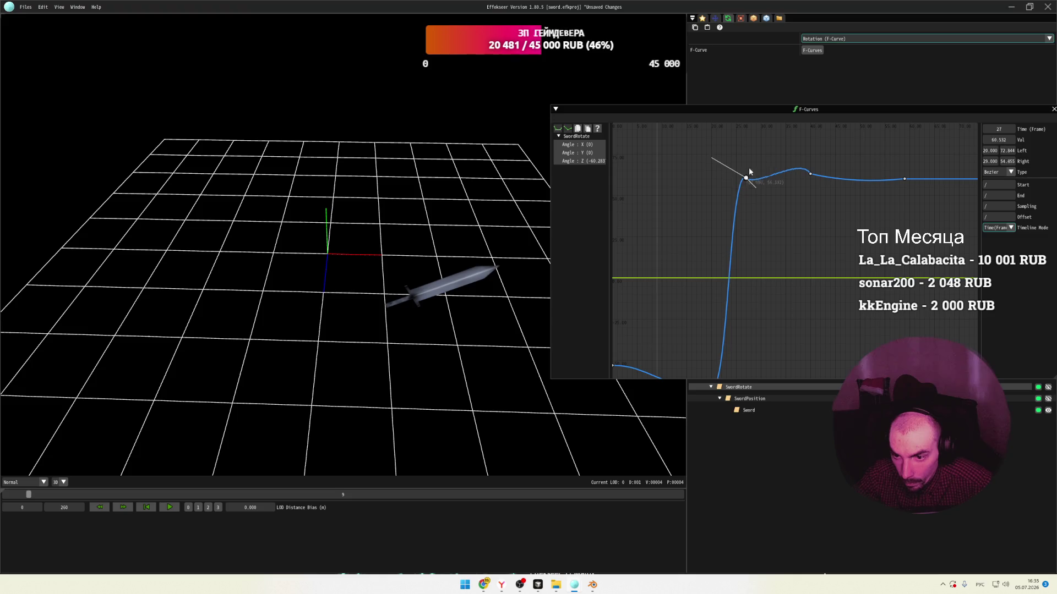
mouse_move(810, 178)
left_mouse_down()
mouse_move(764, 213)
mouse_move(713, 185)
left_mouse_up()
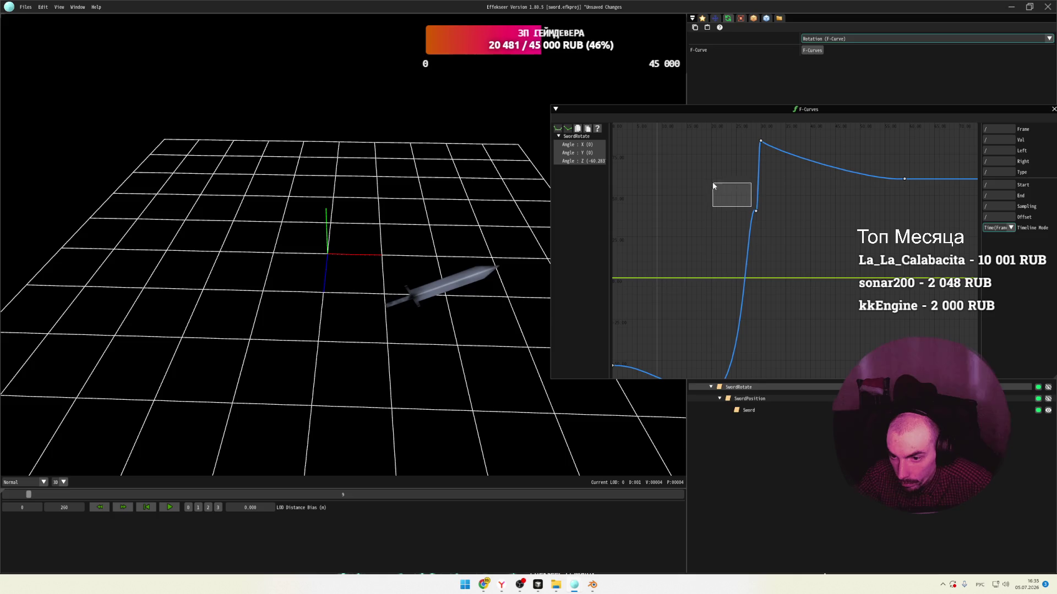
left_click_drag(756, 212, 711, 181)
mouse_move(761, 141)
left_mouse_down()
mouse_move(771, 196)
mouse_move(796, 199)
mouse_move(784, 226)
left_mouse_up()
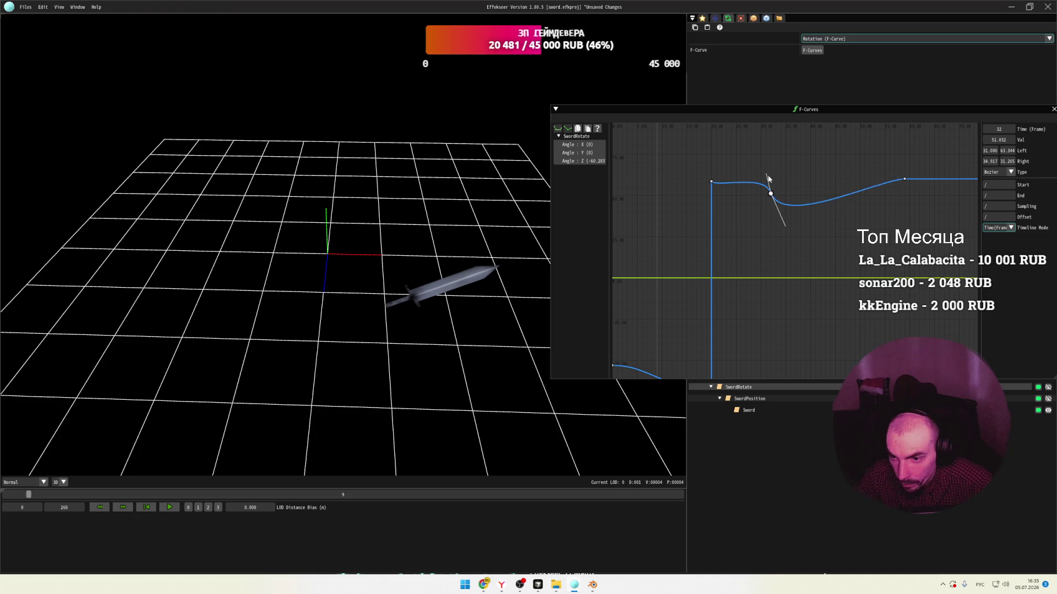
mouse_move(766, 175)
left_mouse_down()
mouse_move(722, 187)
mouse_move(759, 176)
mouse_move(701, 180)
mouse_move(689, 197)
mouse_move(705, 176)
mouse_move(723, 196)
mouse_move(713, 200)
mouse_move(711, 180)
left_mouse_up()
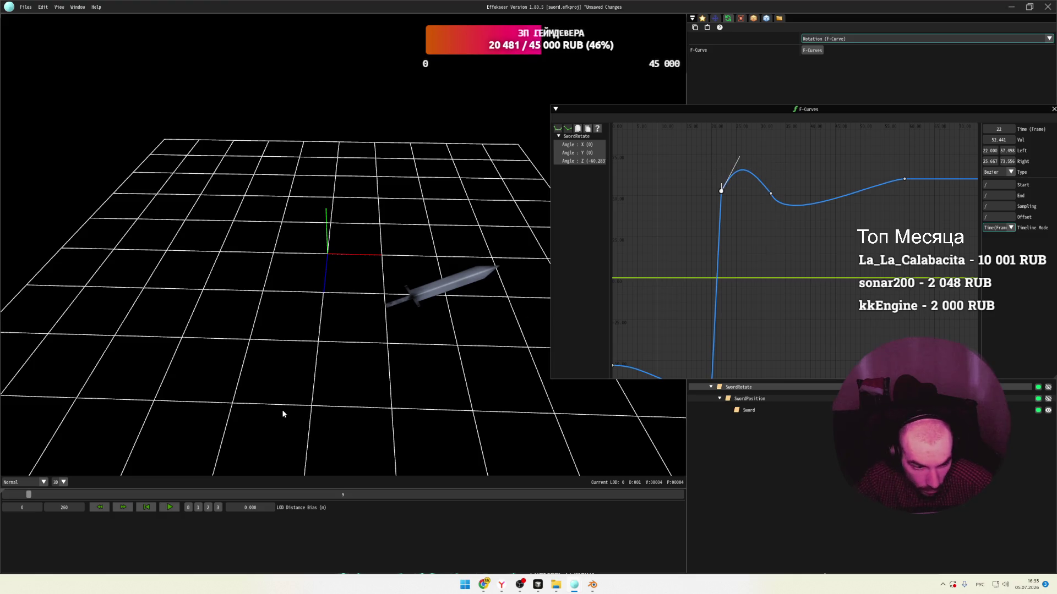
left_click_drag(28, 494, 68, 485)
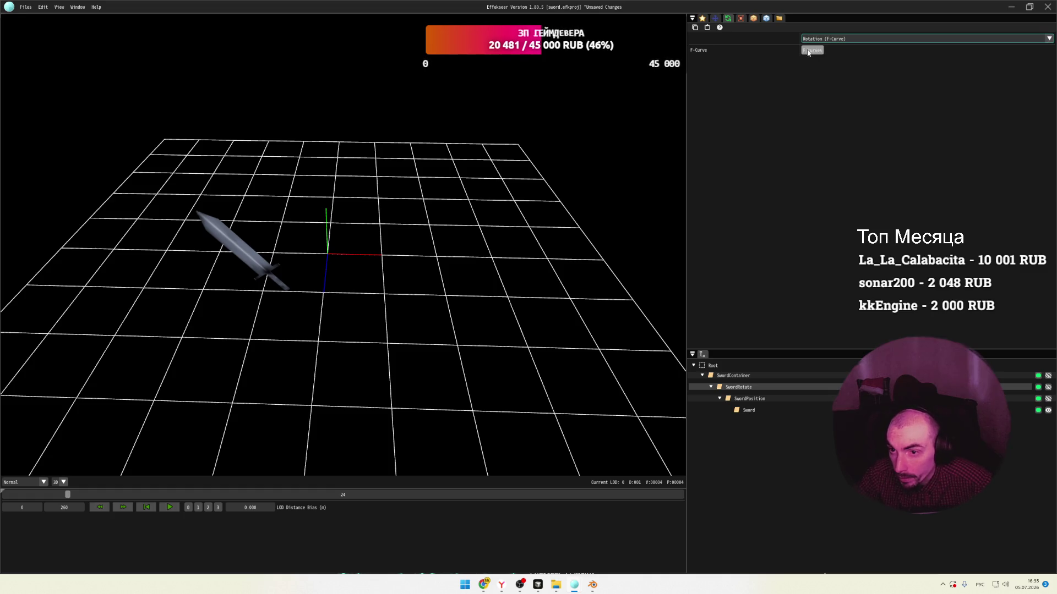
Move the F-Curves editor toward the viewport centre and keep the keyframe's Bezier interpolation.
mouse_move(574, 583)
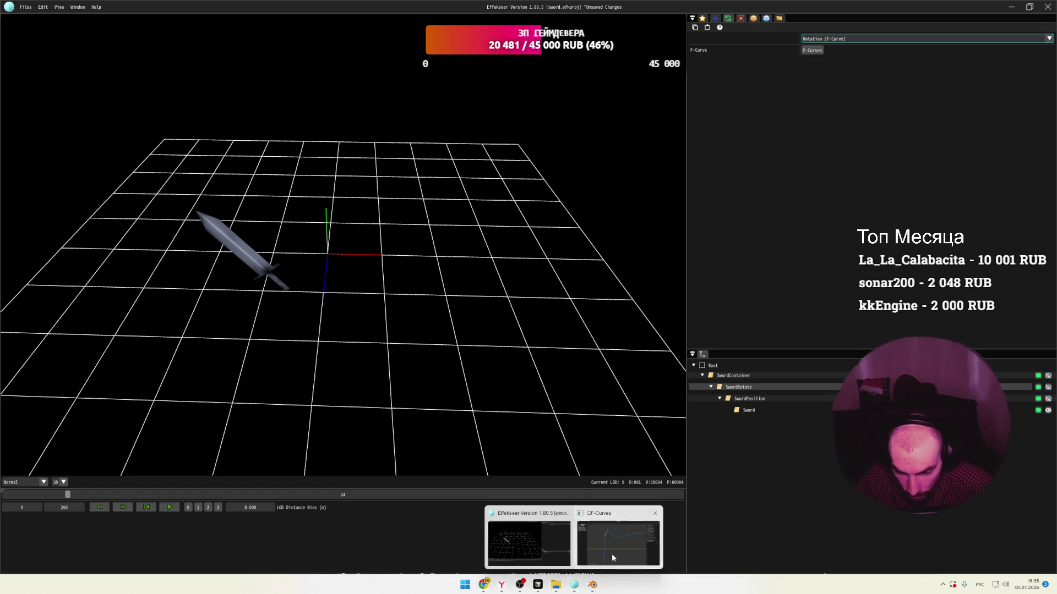
left_click(611, 554)
mouse_move(793, 119)
left_mouse_down()
mouse_move(707, 144)
mouse_move(480, 151)
left_mouse_up()
left_click(699, 205)
left_click(695, 213)
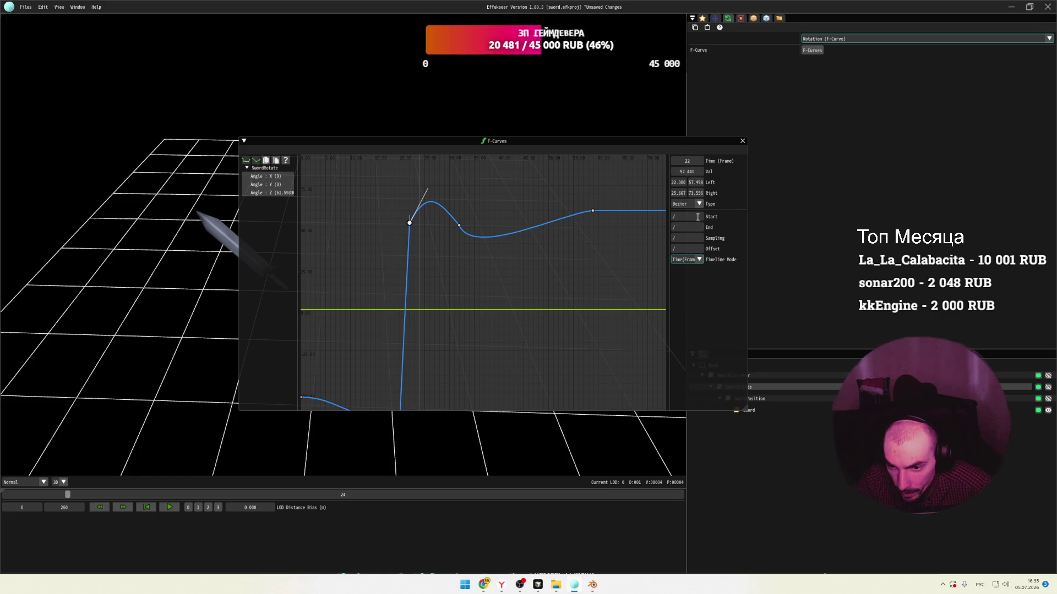
Enter 2 in the key's Left field and raise the peak keyframe to frame 36, value 67.5.
left_click(696, 261)
left_click(694, 228)
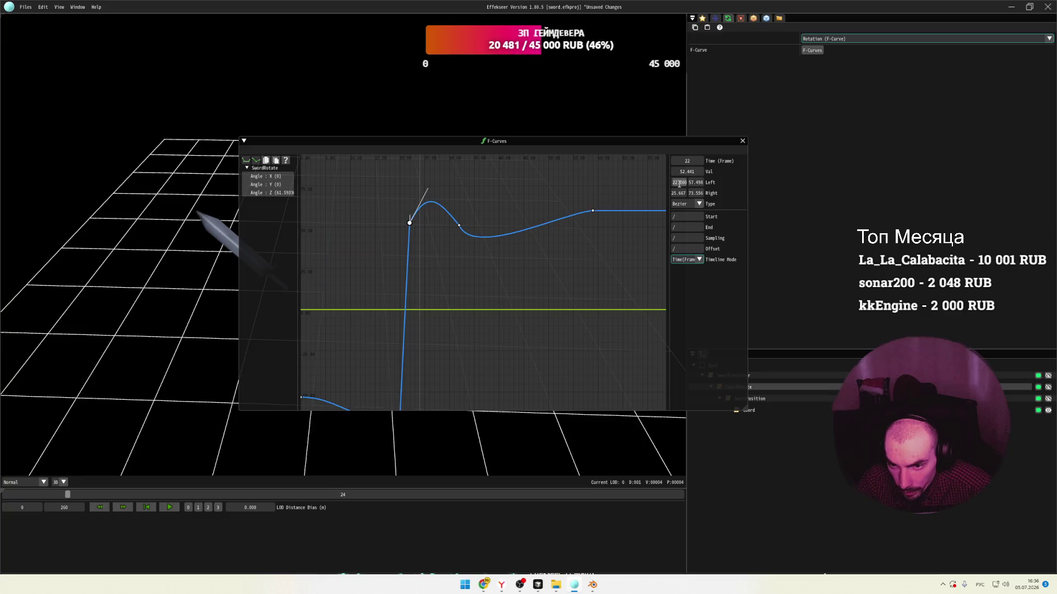
type("2")
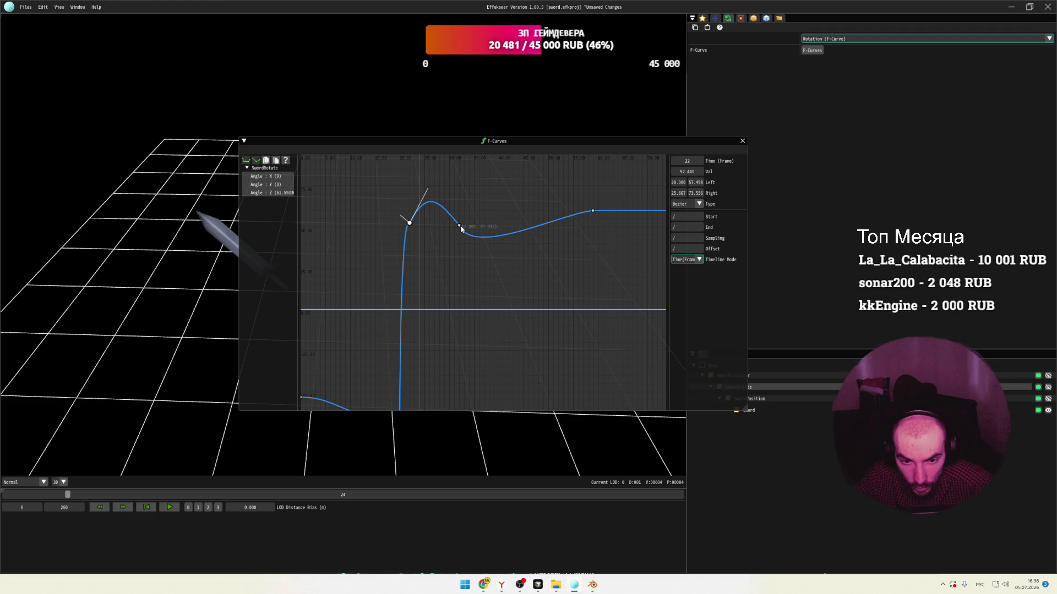
left_click_drag(460, 228, 479, 199)
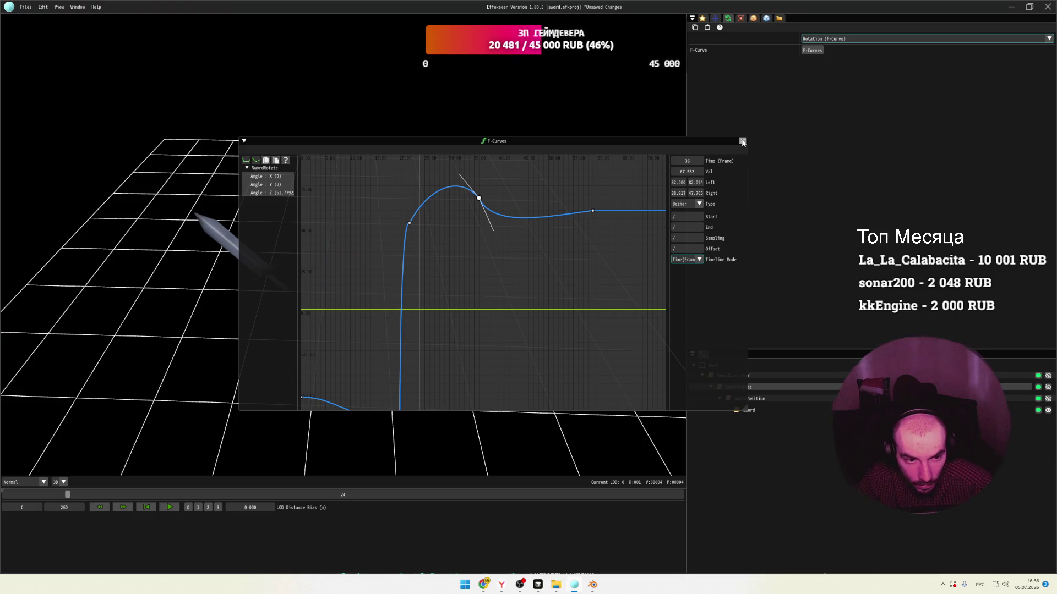
Close the curve editor and show the node's Render Settings.
left_click(743, 142)
left_click(779, 18)
left_click(765, 19)
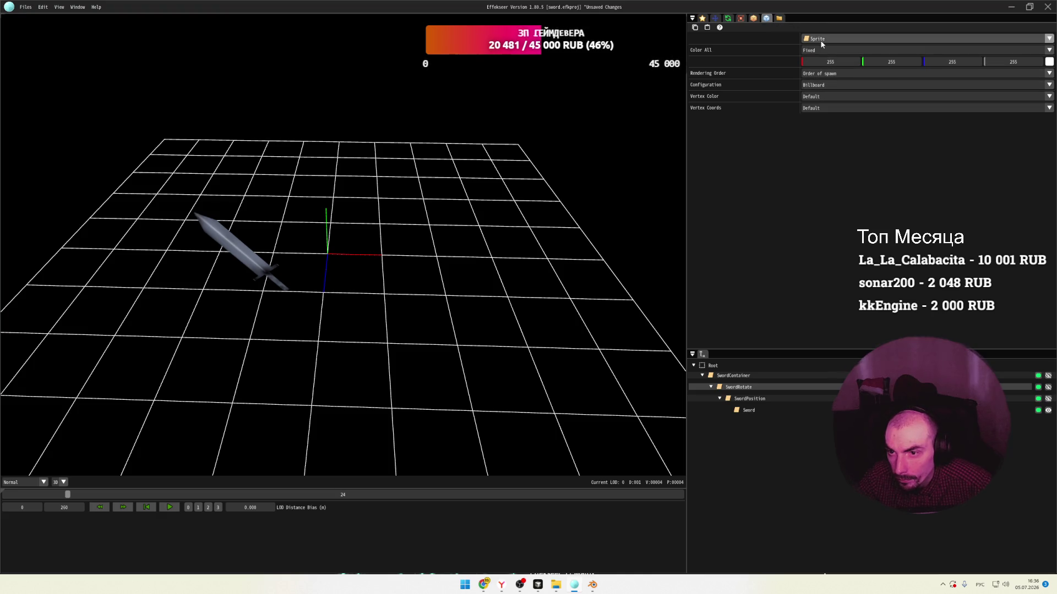
Show the Basic Render Settings, then look through the Advanced Render Settings and Global Settings panels.
left_click(752, 19)
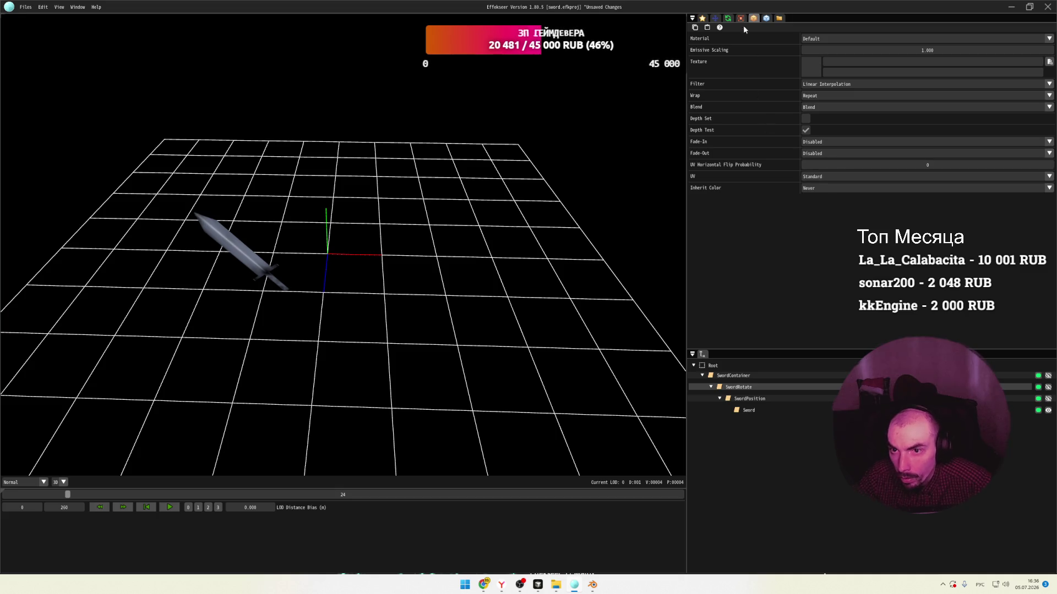
left_click(77, 7)
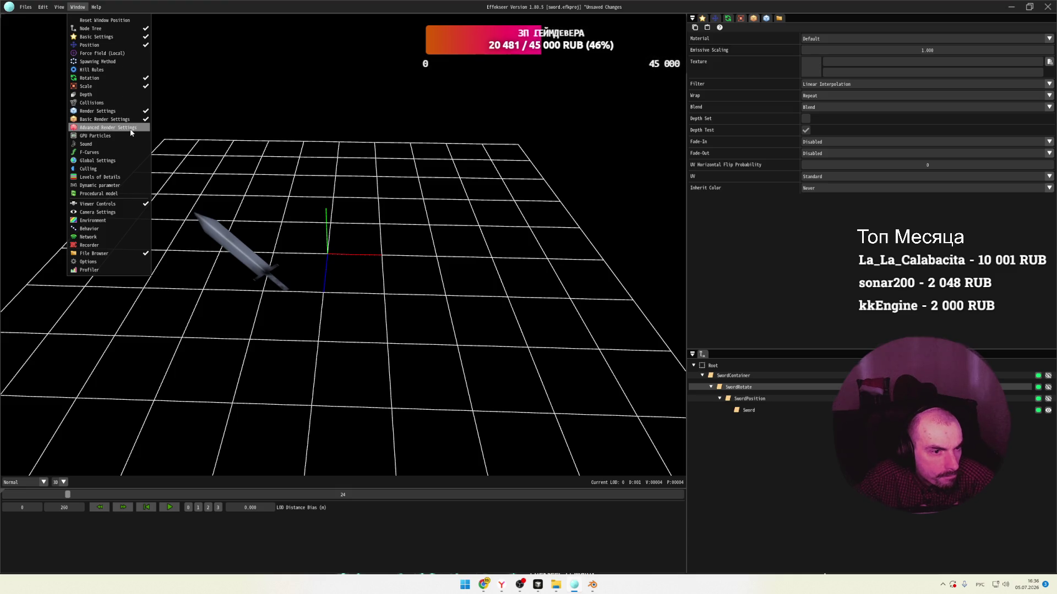
left_click(110, 127)
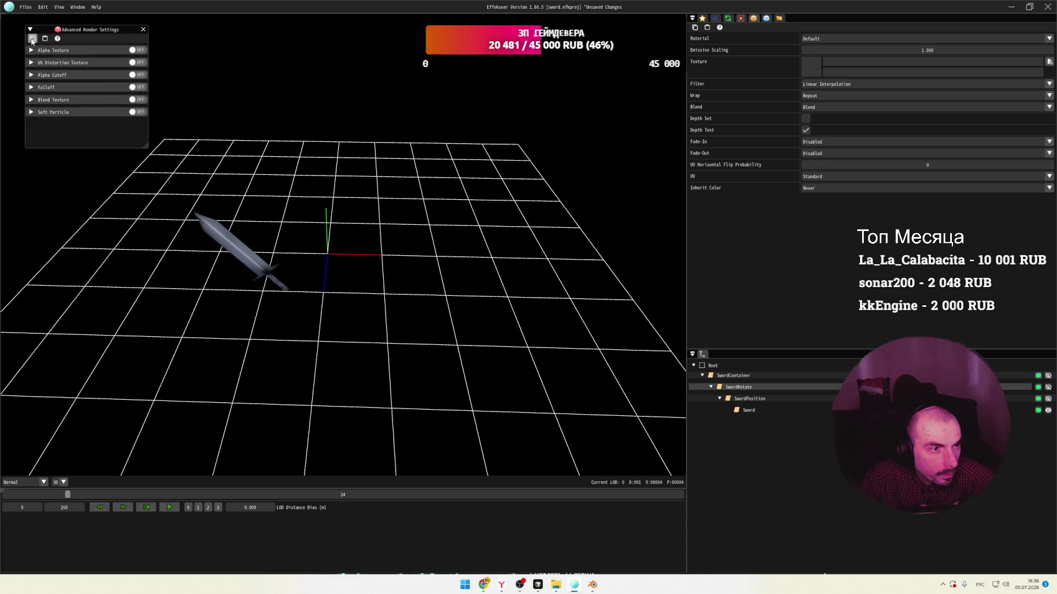
left_click(143, 29)
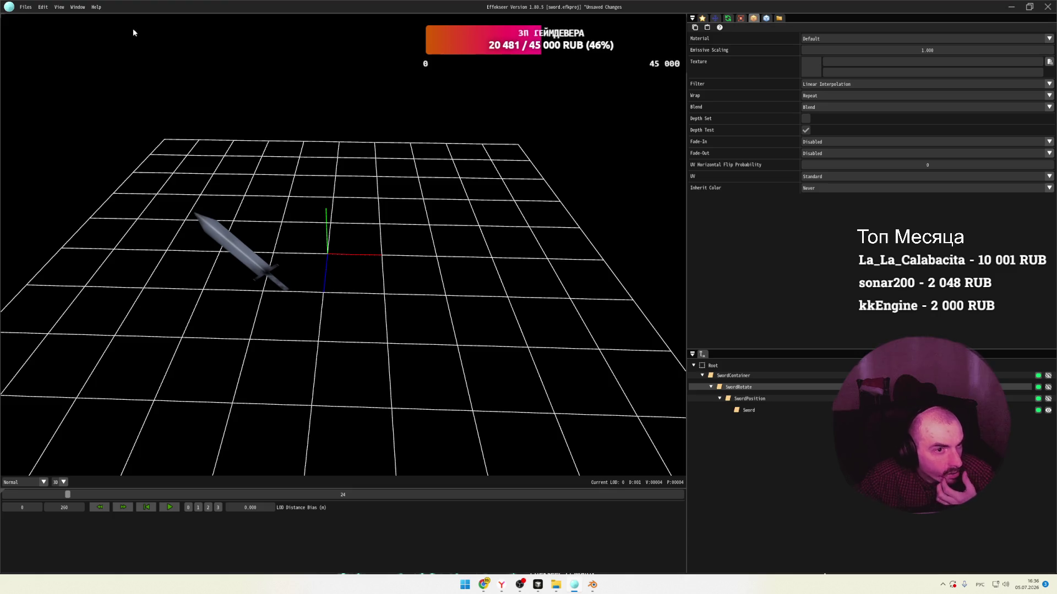
left_click(78, 6)
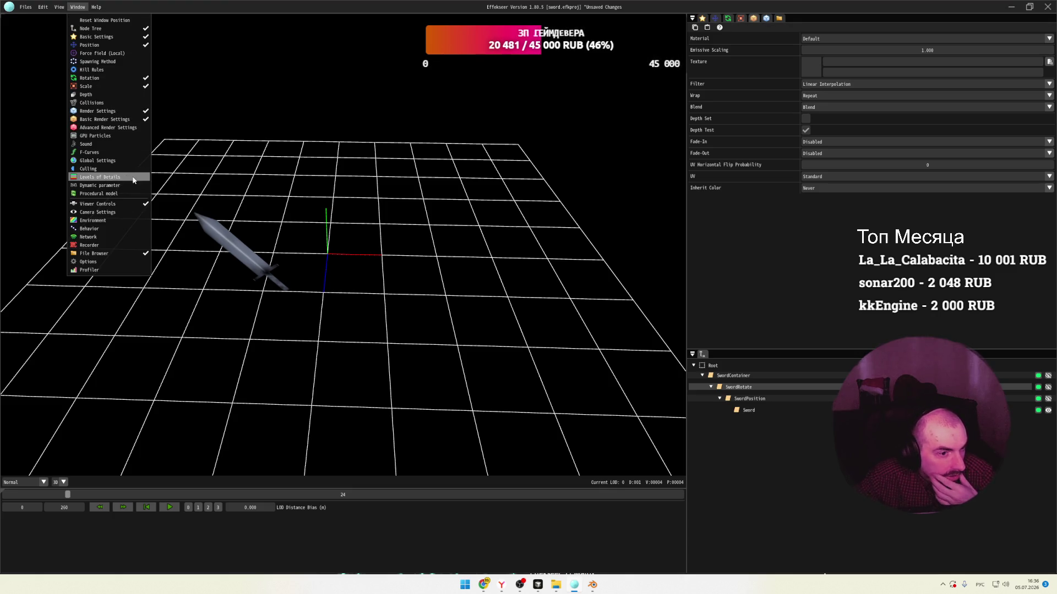
left_click(121, 160)
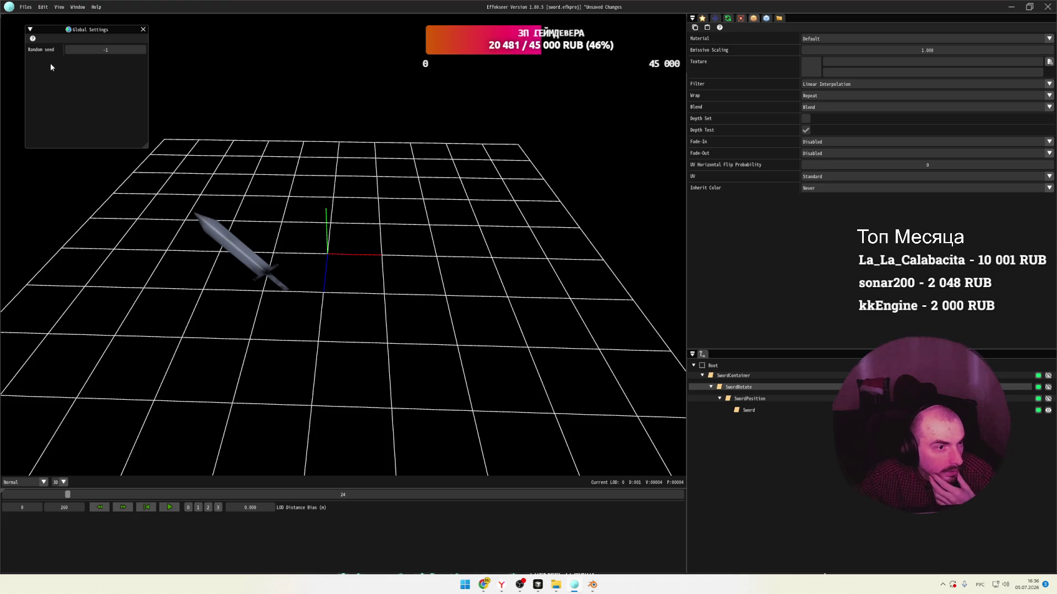
left_click(143, 29)
Open the editor Options panel and scroll through its settings.
left_click(78, 7)
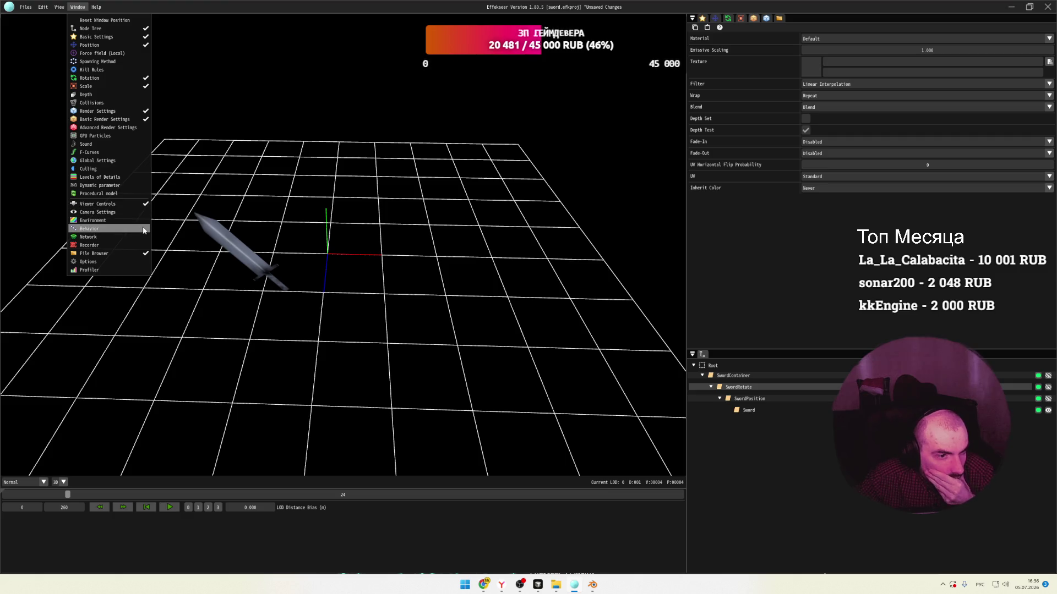
left_click(99, 262)
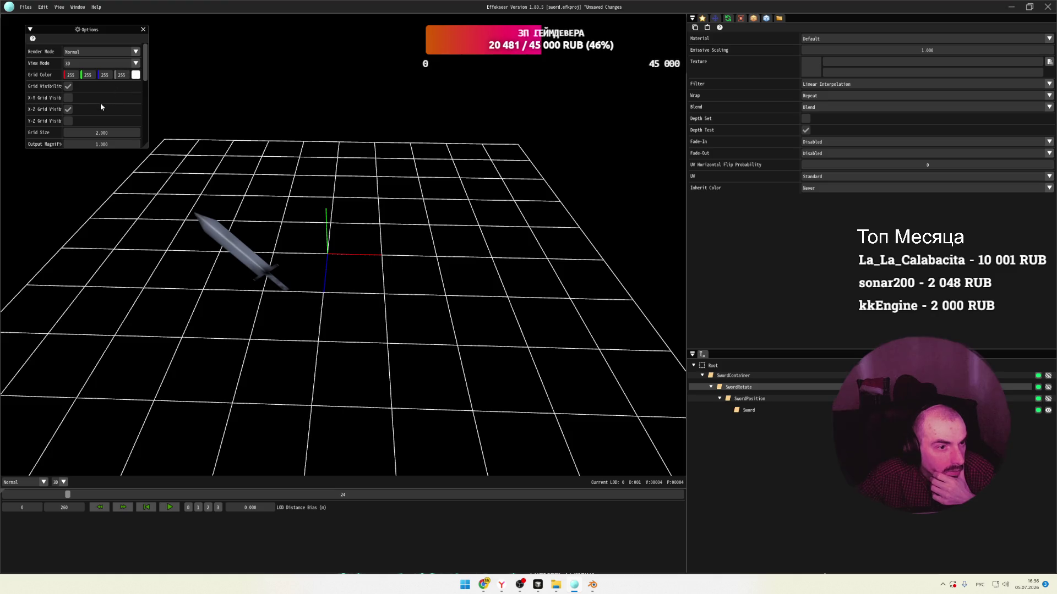
scroll(102, 107, "down", 5)
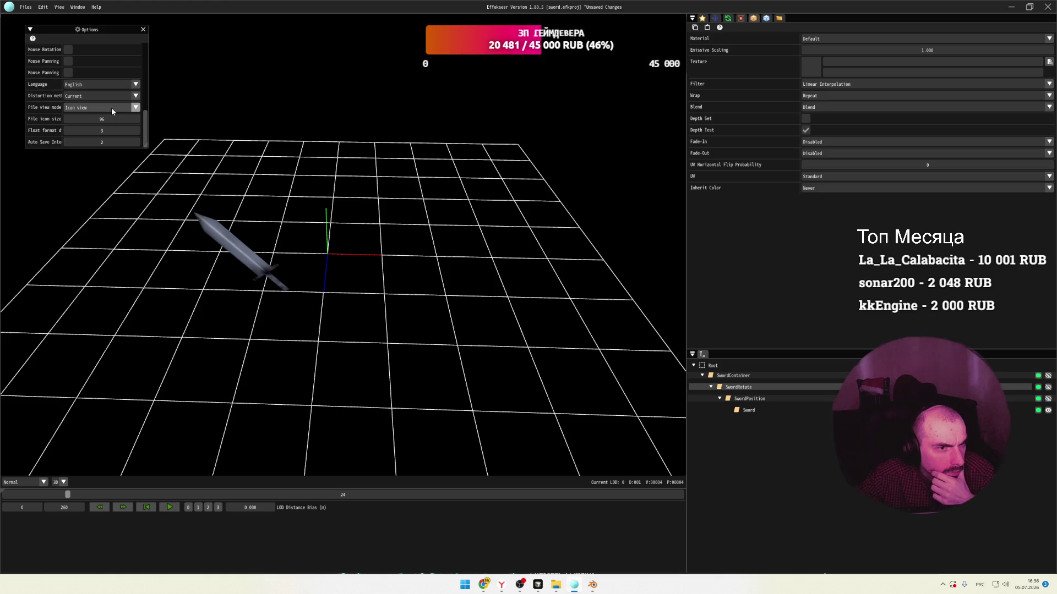
scroll(112, 108, "up", 5)
Save the sword.efkproj project with Ctrl+S and return to the render settings.
key("ctrl+s")
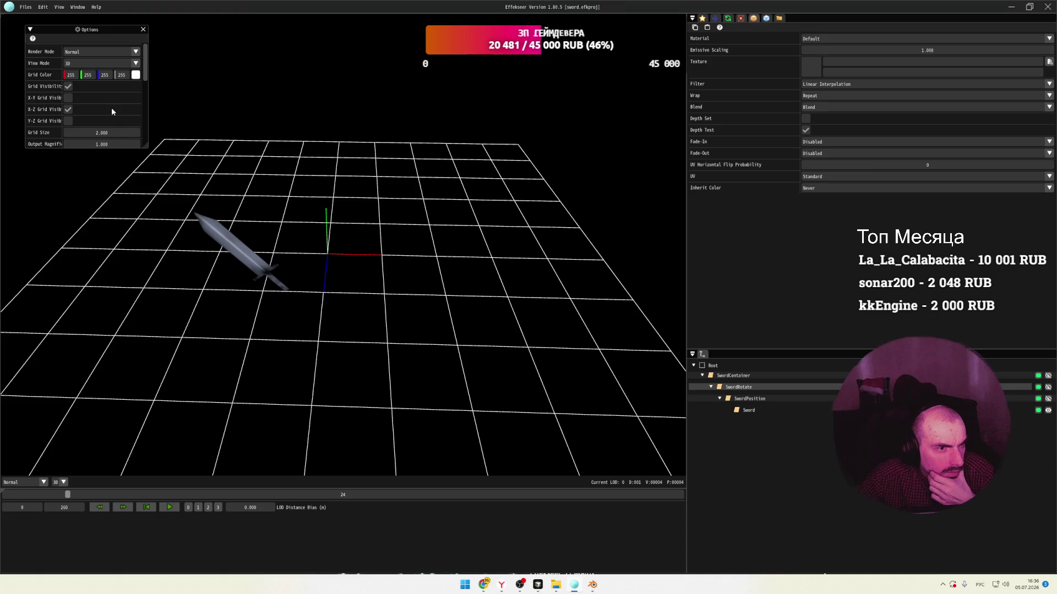
left_click(143, 29)
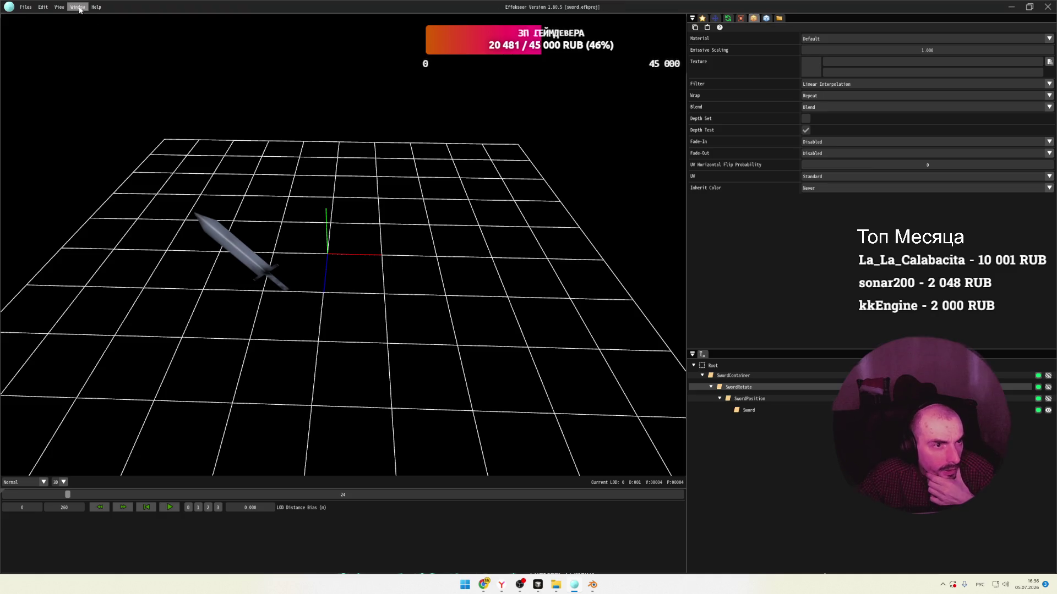
left_click(78, 7)
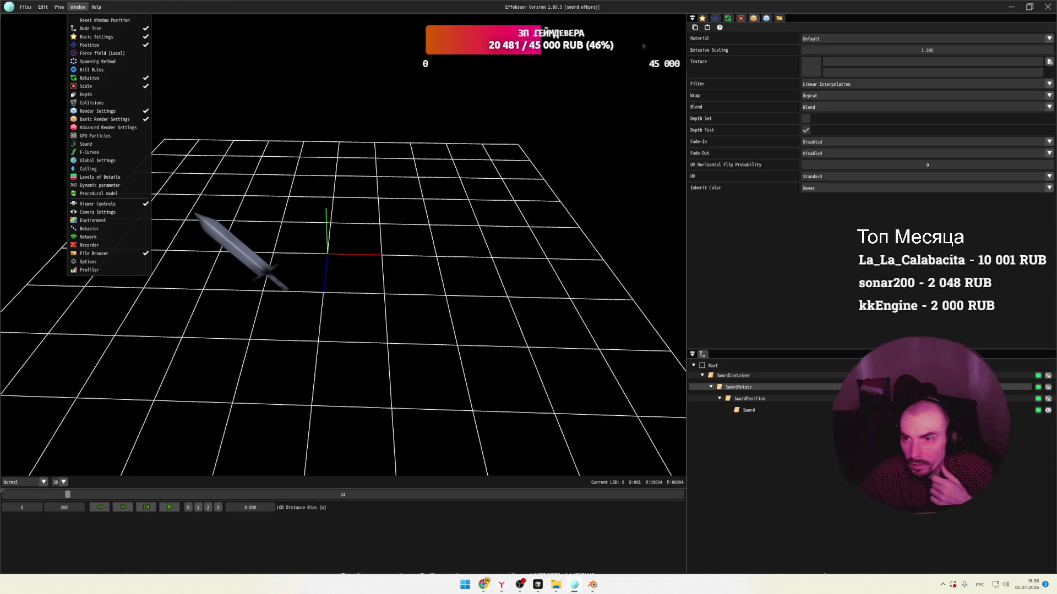
left_click(767, 25)
Review the available materials in the basic render settings and turn on Depth Set.
left_click(766, 20)
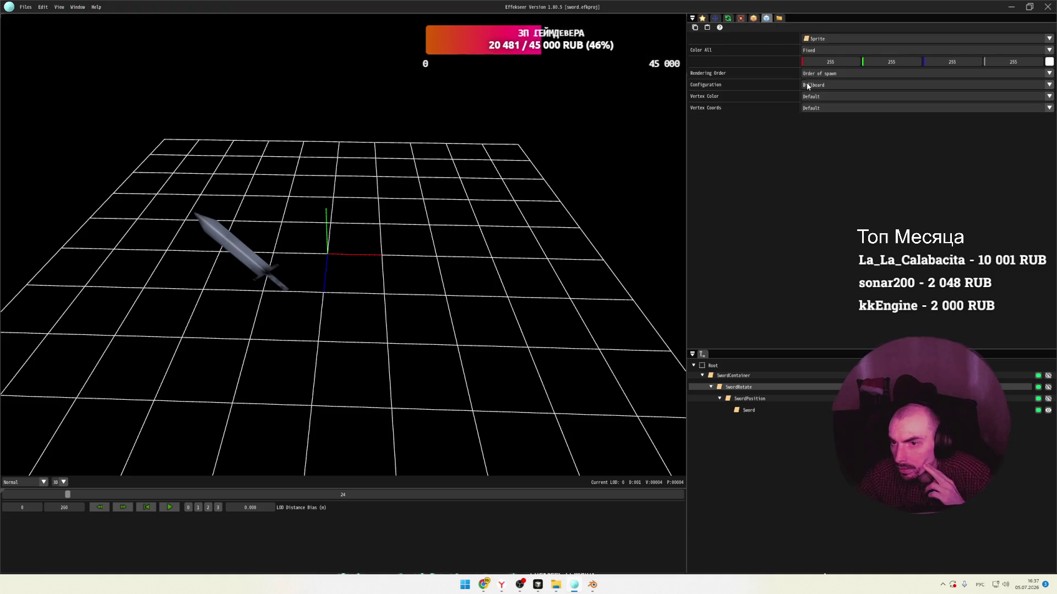
left_click(755, 18)
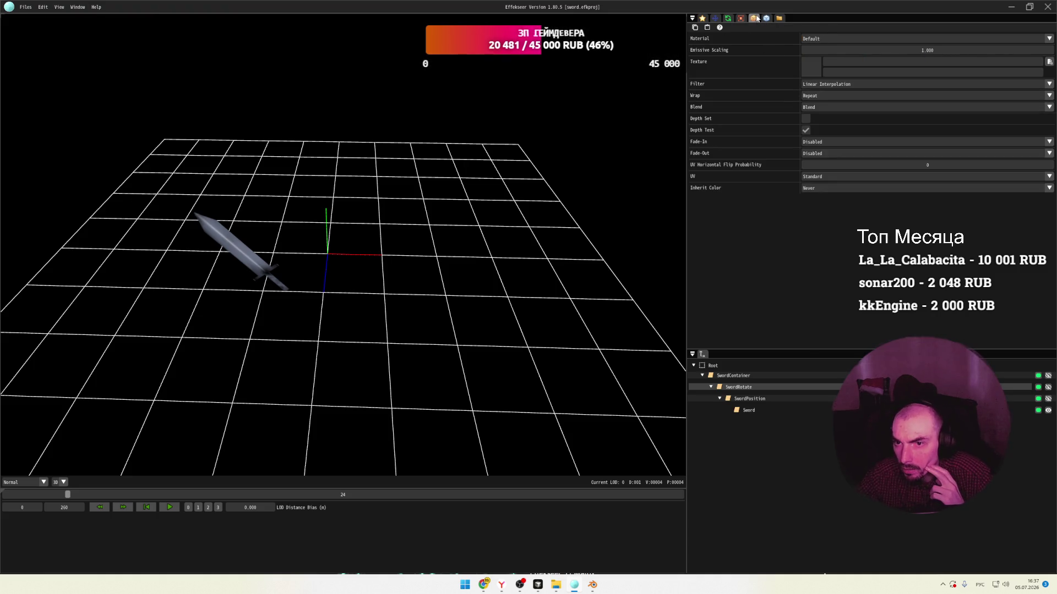
left_click(832, 39)
left_click(832, 39)
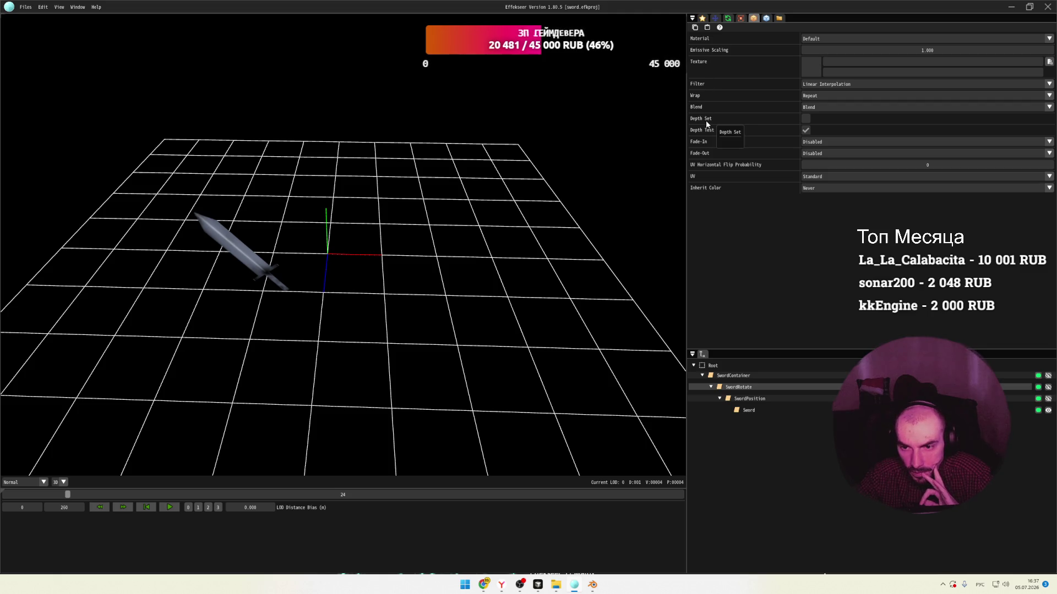
mouse_move(709, 188)
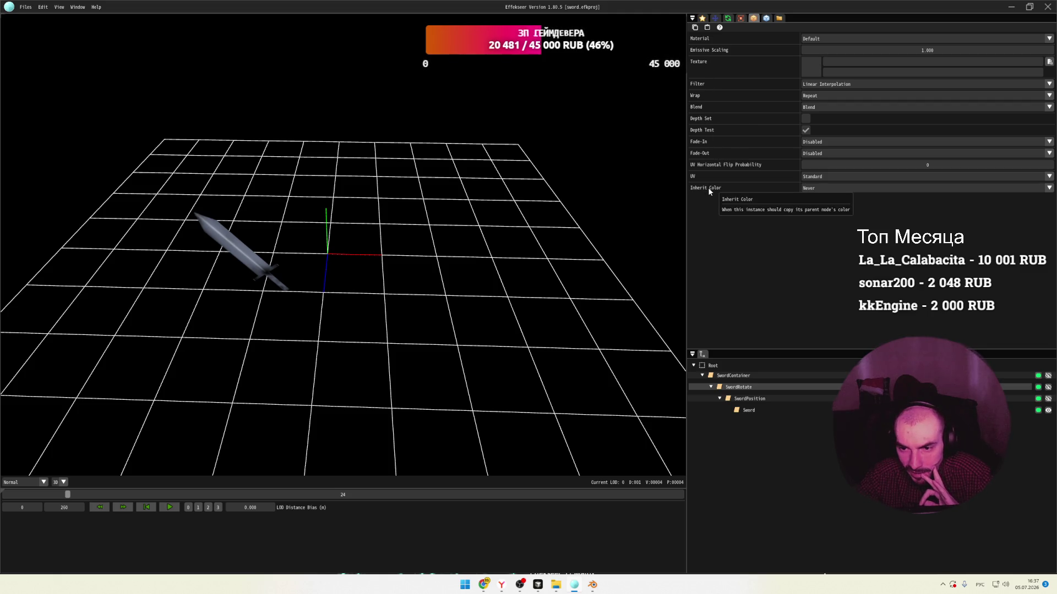
left_click(805, 118)
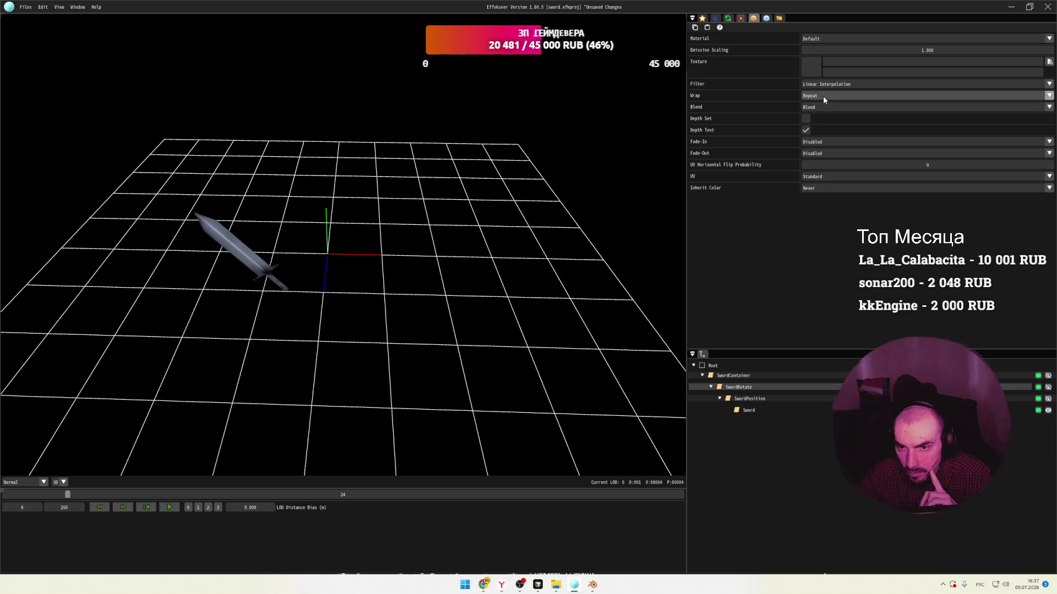
Switch the blend mode to Additive, scrub to about frame 38, and show the Rotation settings.
left_click(820, 108)
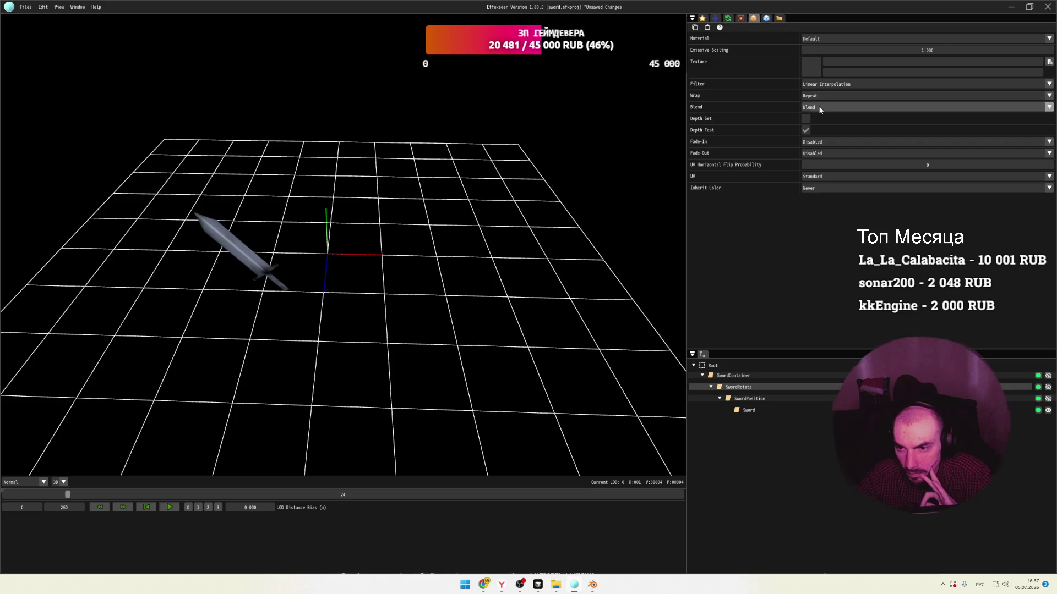
left_click(815, 135)
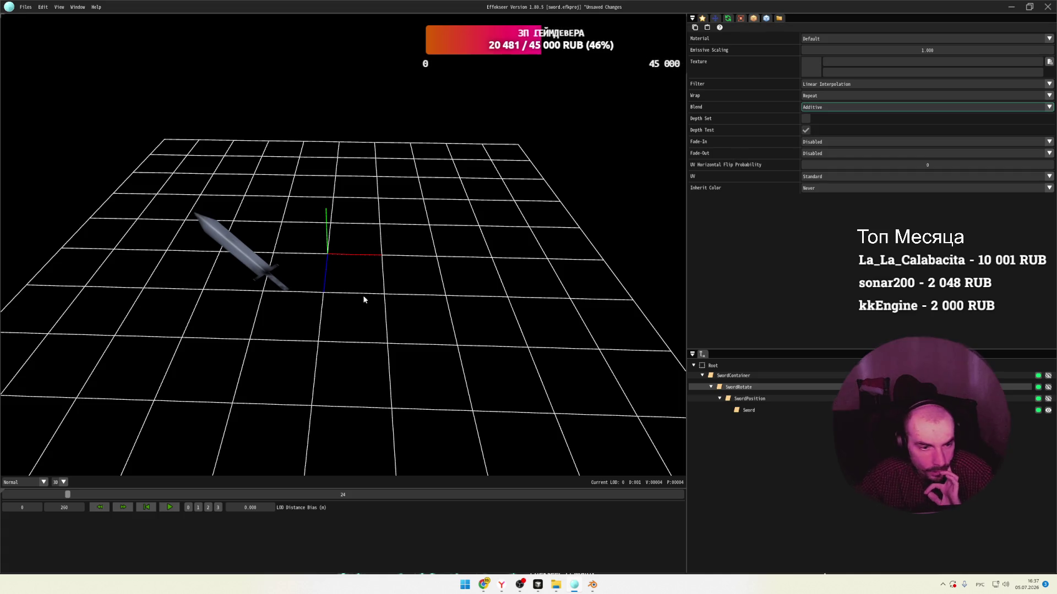
left_click_drag(68, 494, 110, 494)
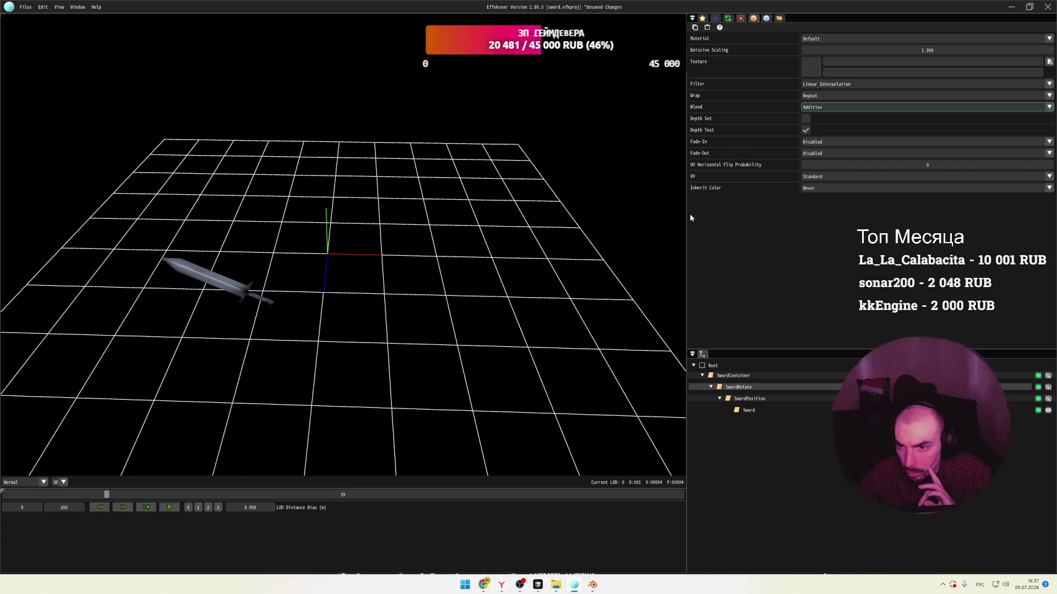
left_click(728, 18)
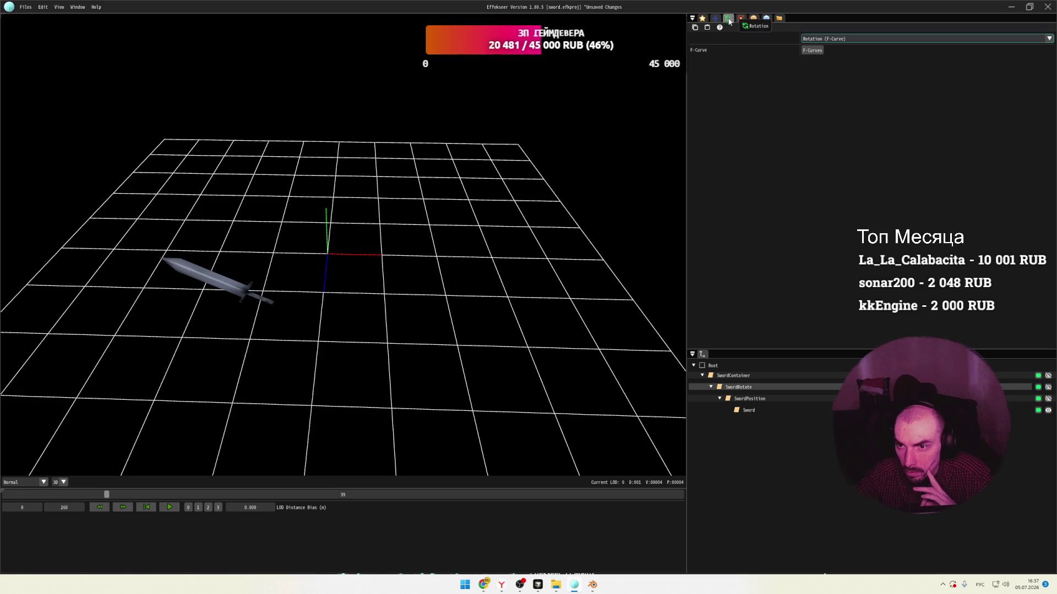
Minimize Effekseer, scroll the 'effekseer guide' results, and open 'Pro Game Animation Is EASY Now'.
left_click(1010, 10)
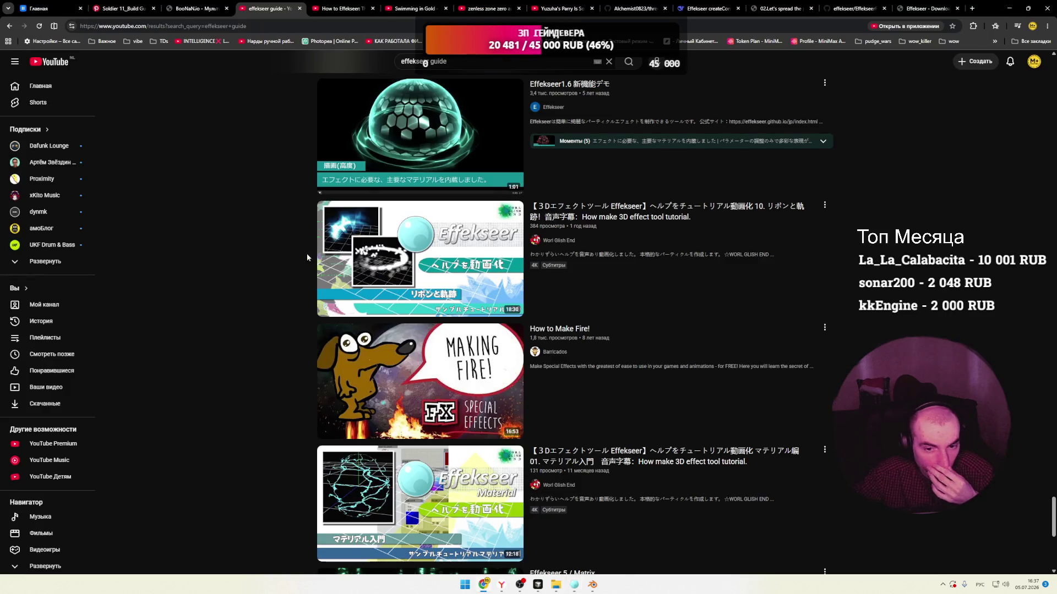
scroll(297, 253, "down", 5)
scroll(285, 252, "down", 2)
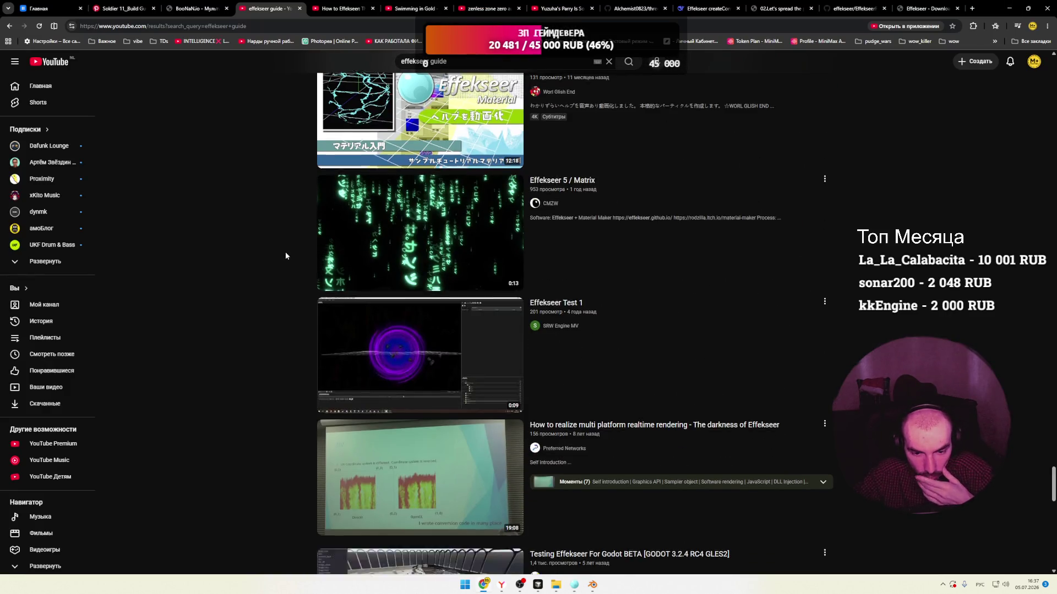
scroll(285, 252, "down", 6)
scroll(286, 252, "down", 7)
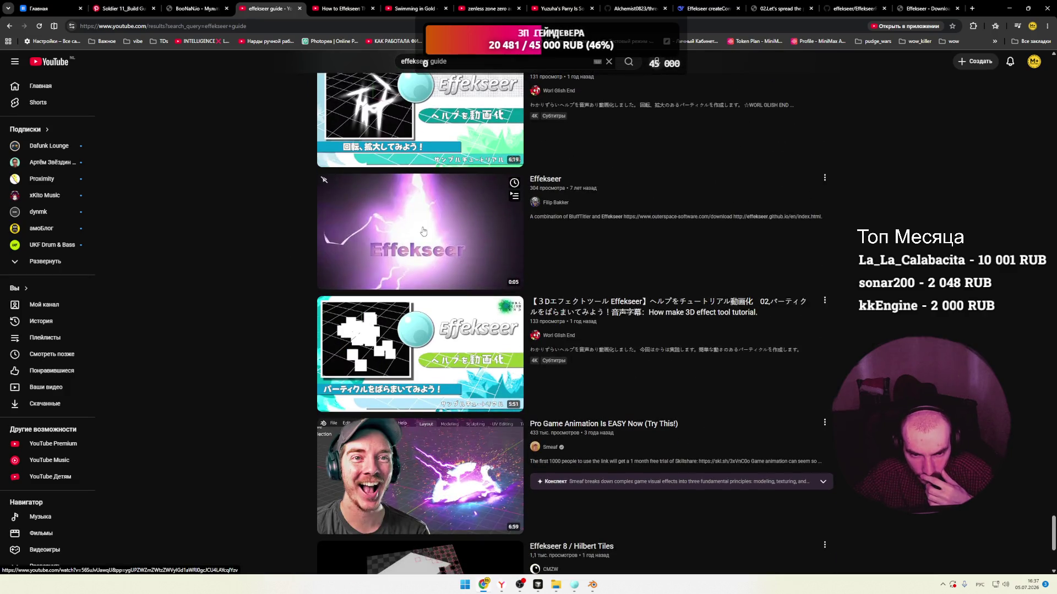
scroll(248, 248, "down", 3)
scroll(252, 248, "down", 1)
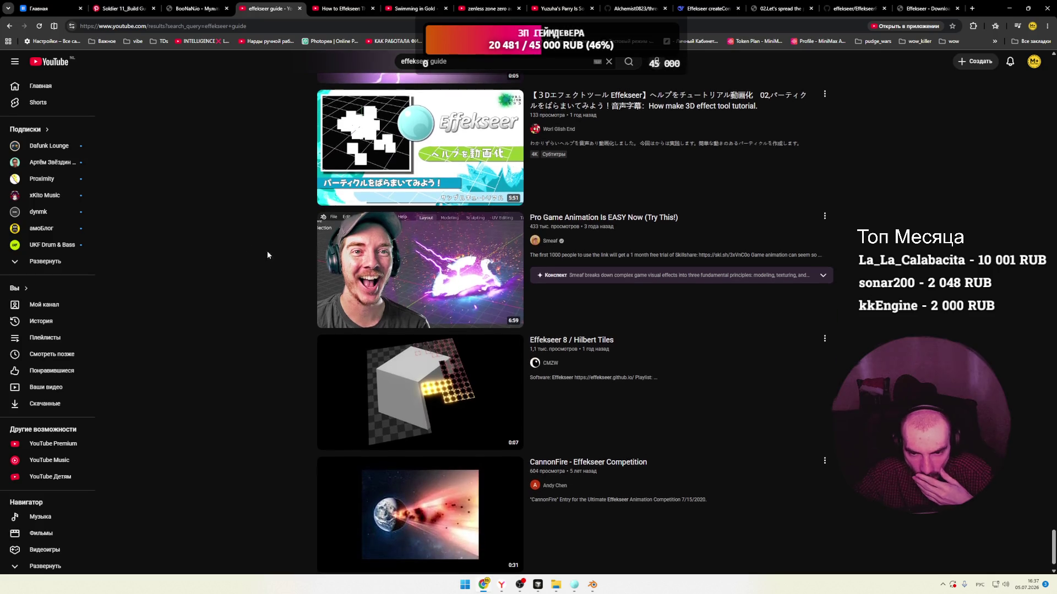
left_click(377, 300)
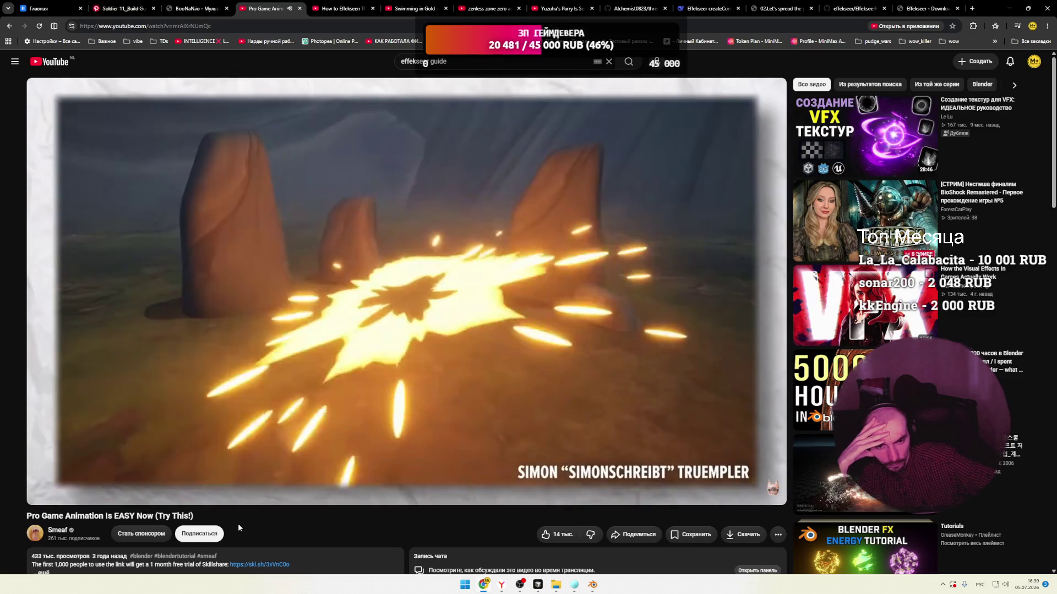
Pause the video at 2:02 and switch back to Effekseer with Alt+Tab.
left_click(357, 369)
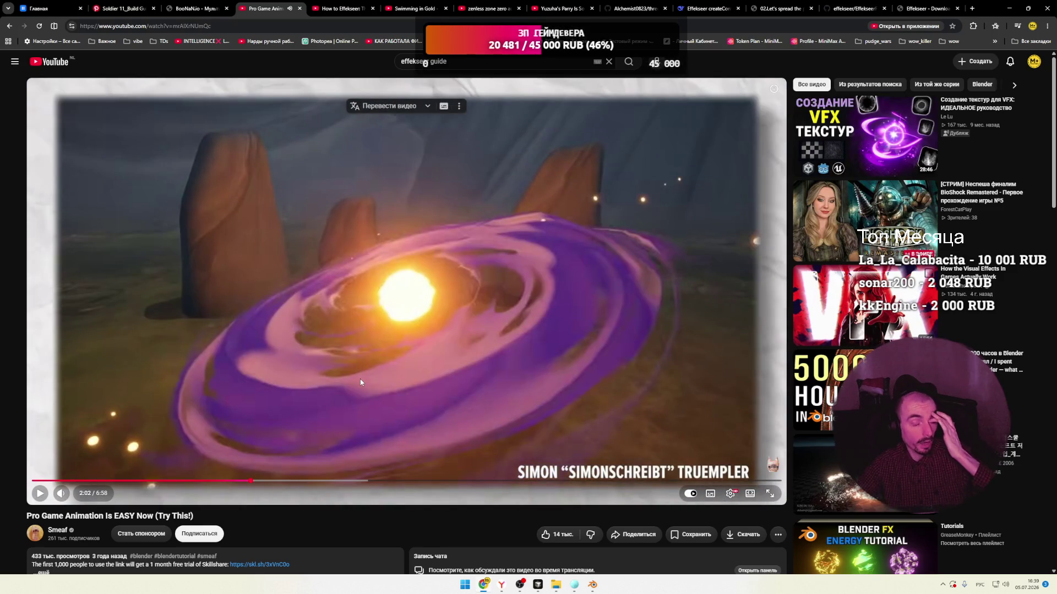
key("alt+Tab")
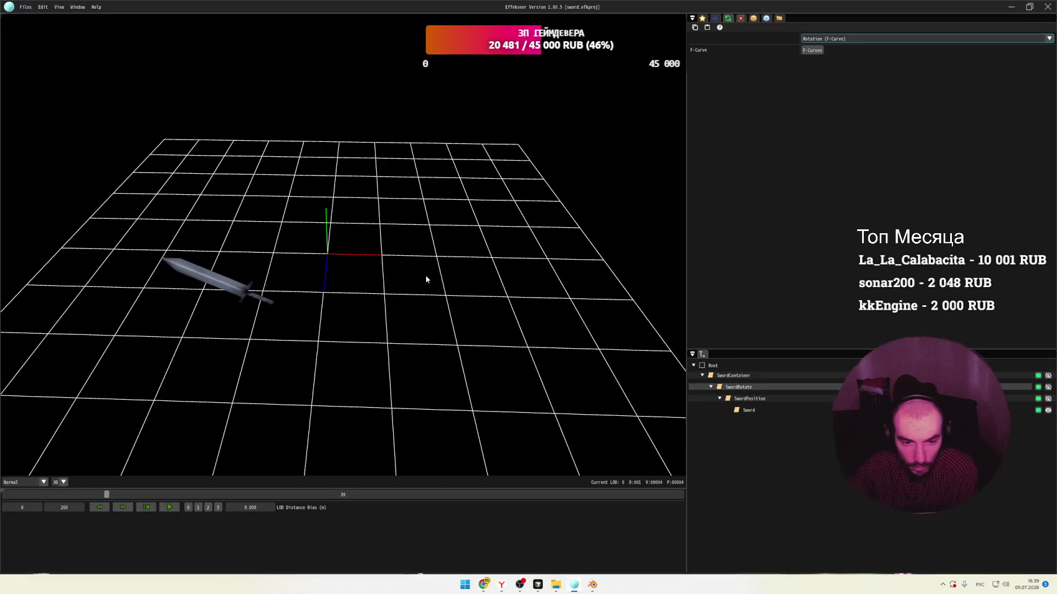
Change the SwordRotate node's render type from Sprite to Model.
middle_click_drag(390, 263, 219, 136)
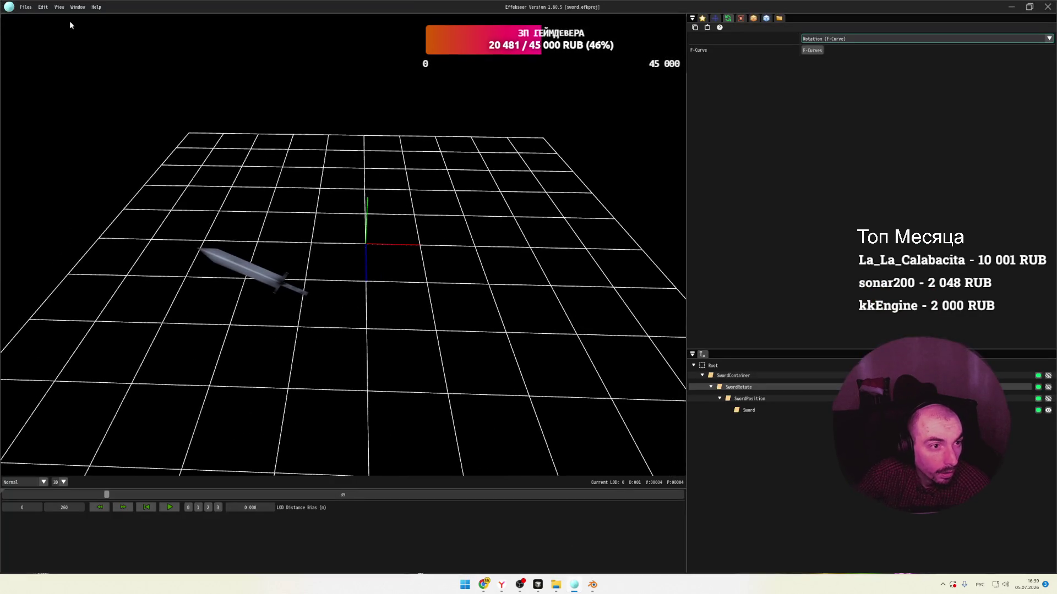
left_click(60, 7)
mouse_move(96, 7)
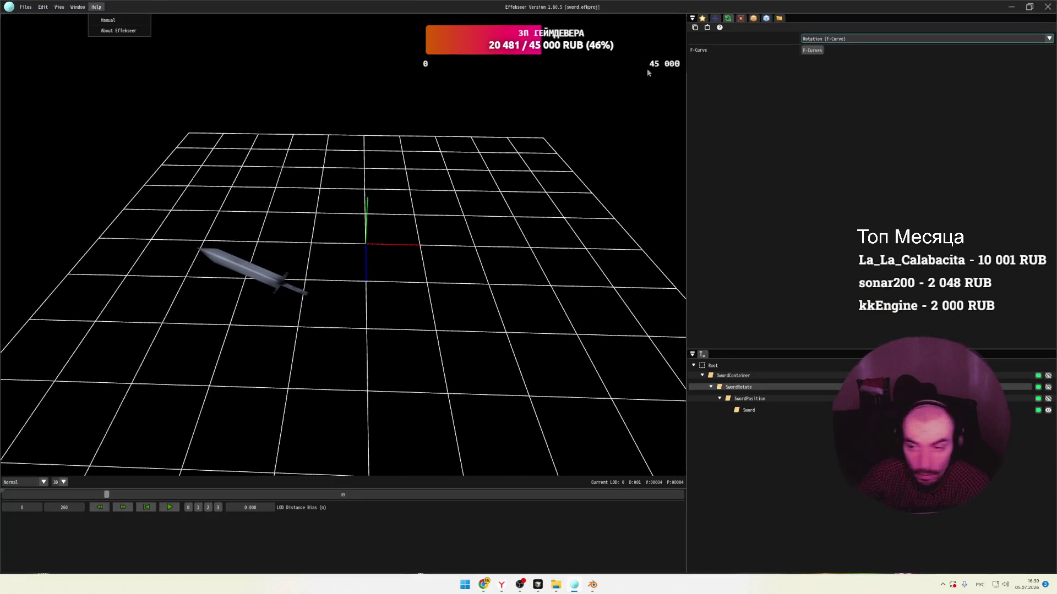
left_click(754, 19)
left_click(766, 18)
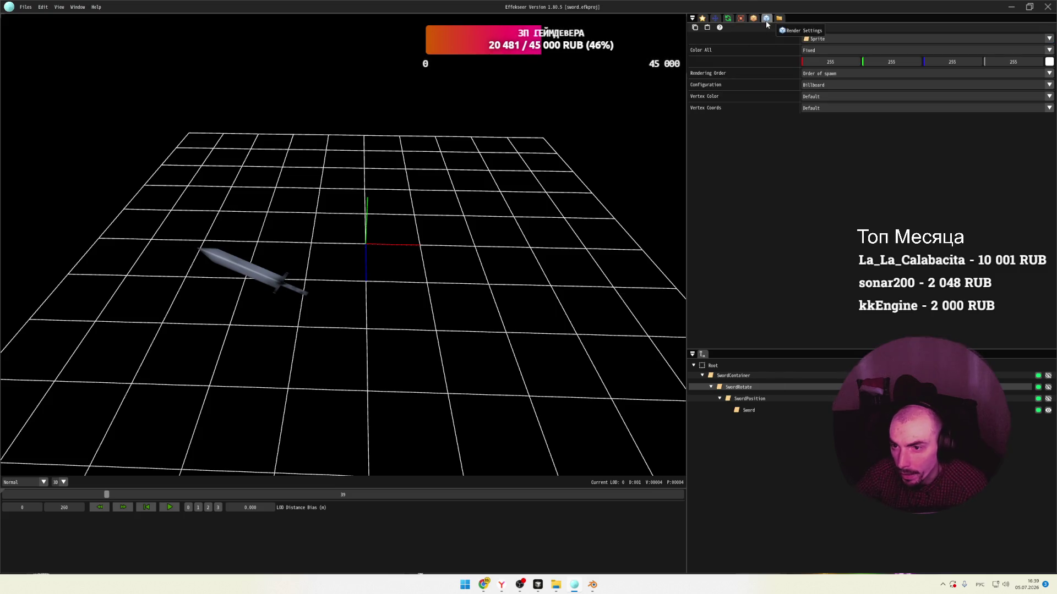
left_click(827, 38)
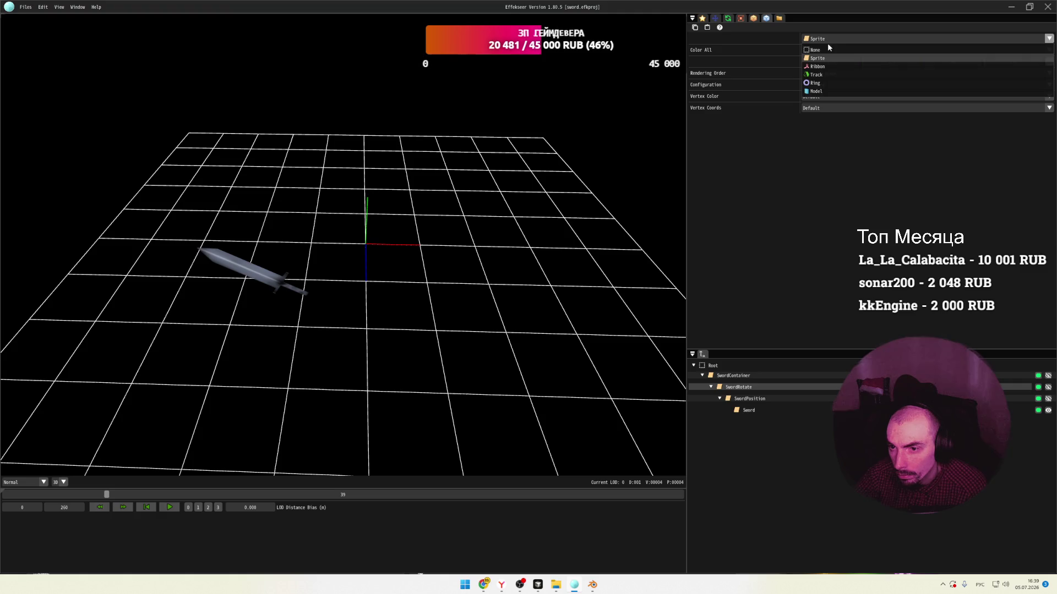
left_click(823, 91)
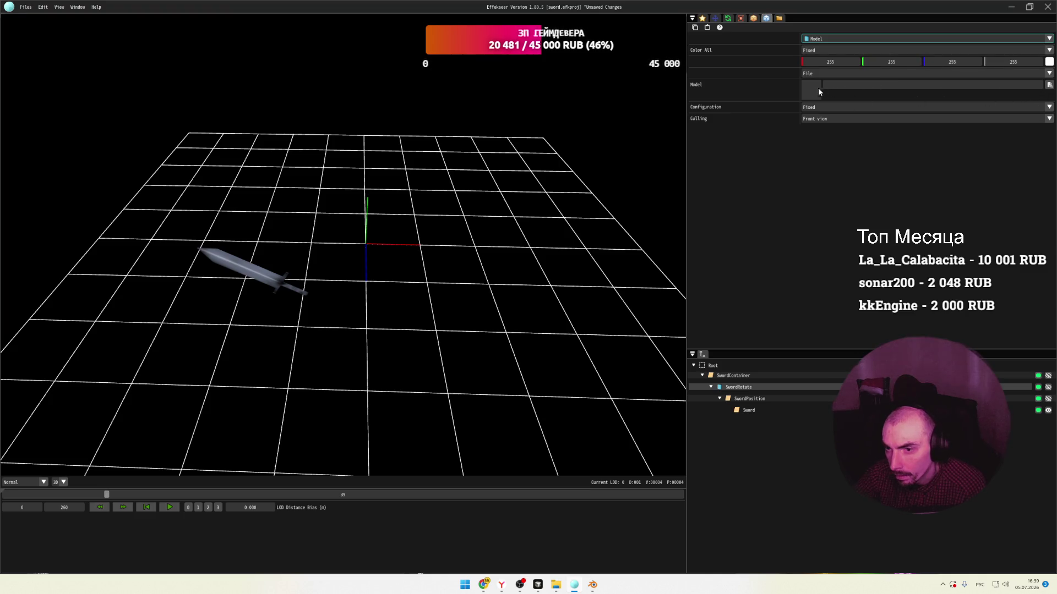
Browse for a model file, scrolling through the project folders past autoglads.
left_click(1049, 85)
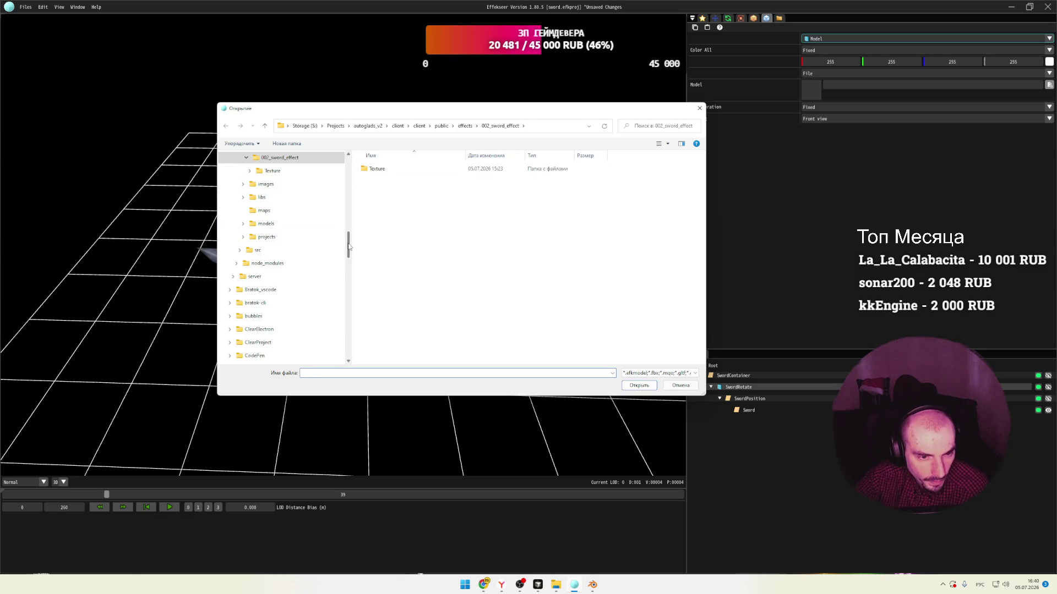
left_click_drag(349, 247, 350, 223)
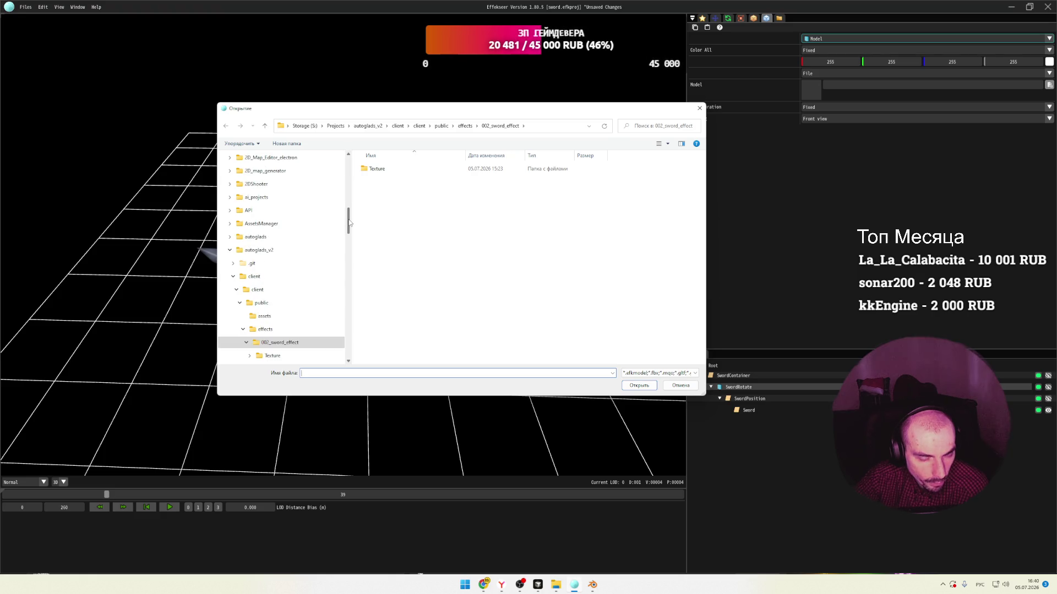
left_click(250, 237)
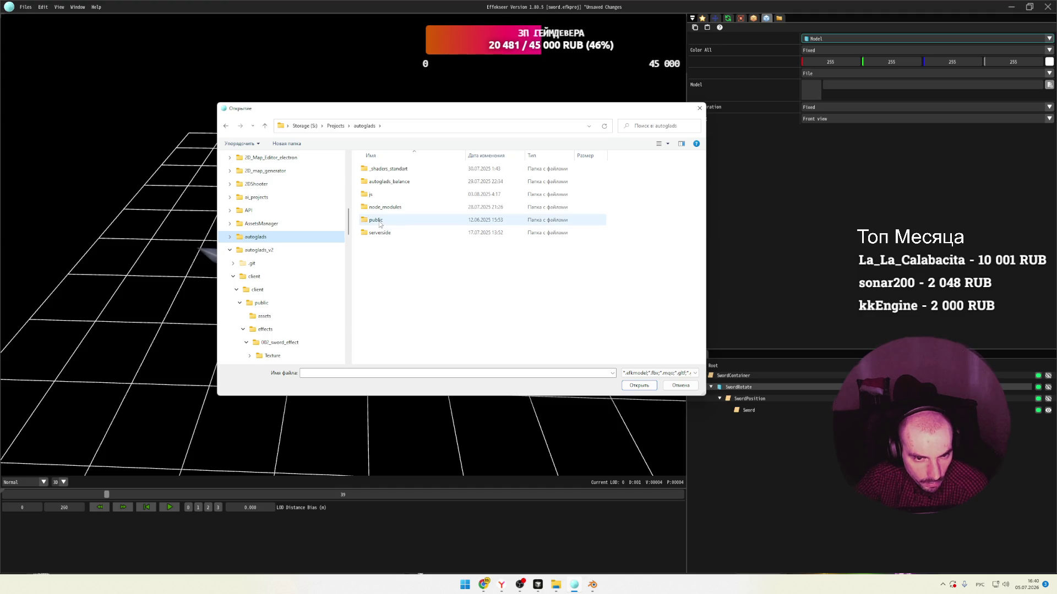
scroll(310, 238, "down", 1)
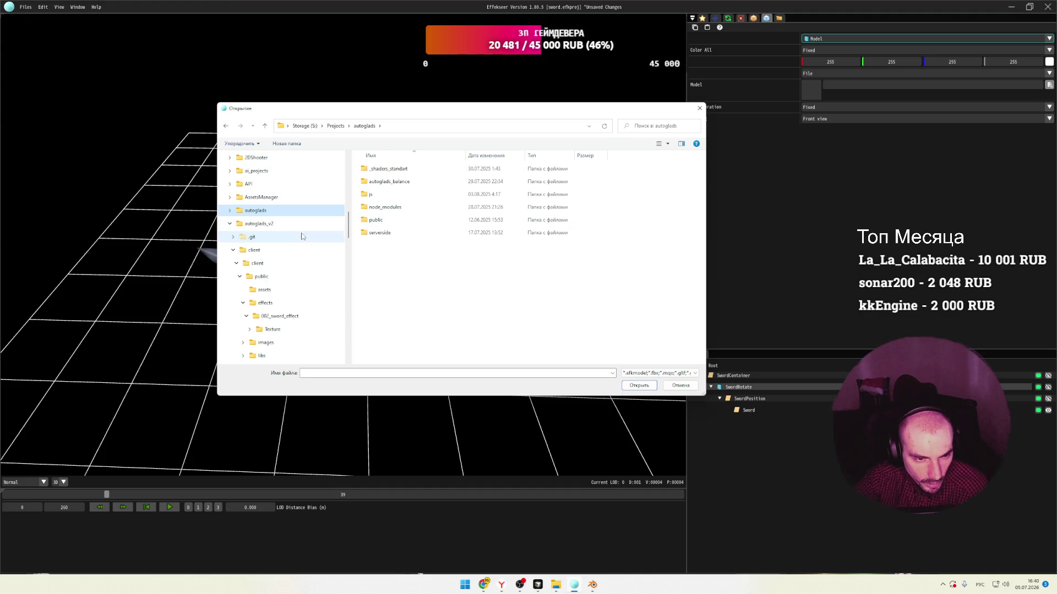
left_click(229, 224)
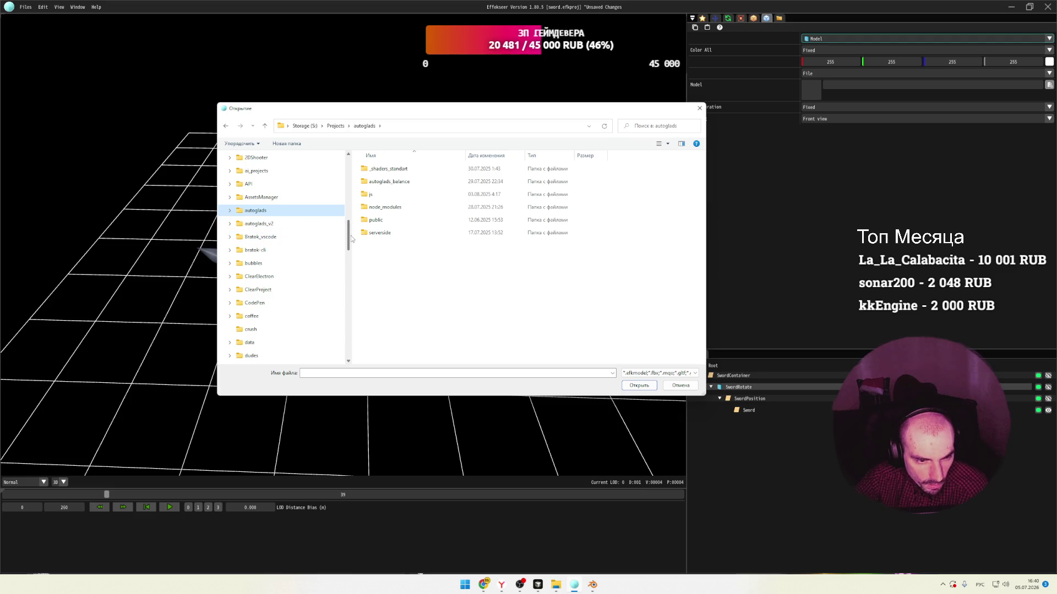
scroll(321, 237, "down", 1)
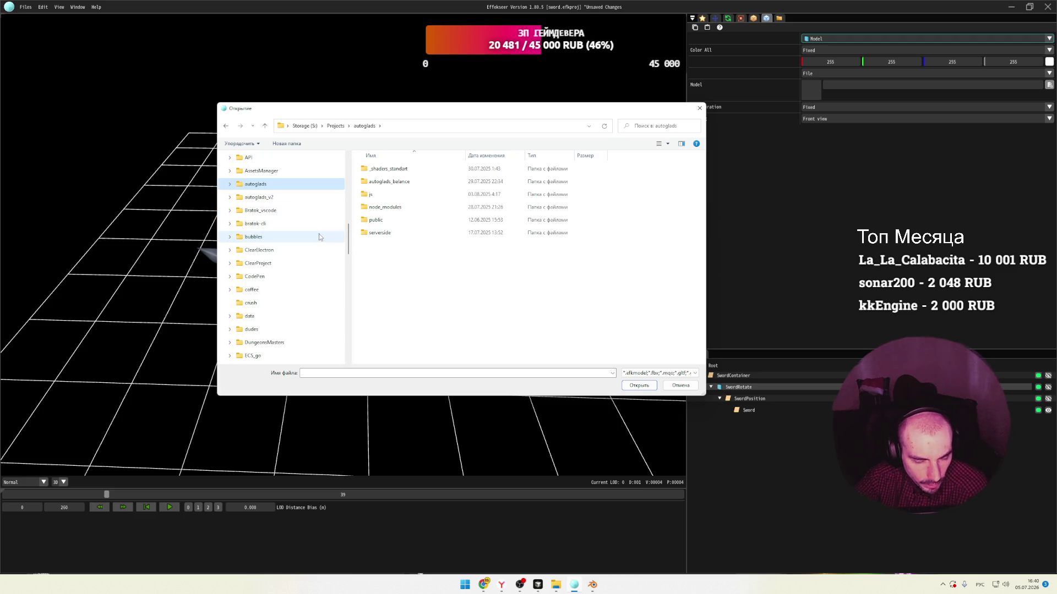
scroll(319, 234, "down", 2)
scroll(319, 237, "down", 2)
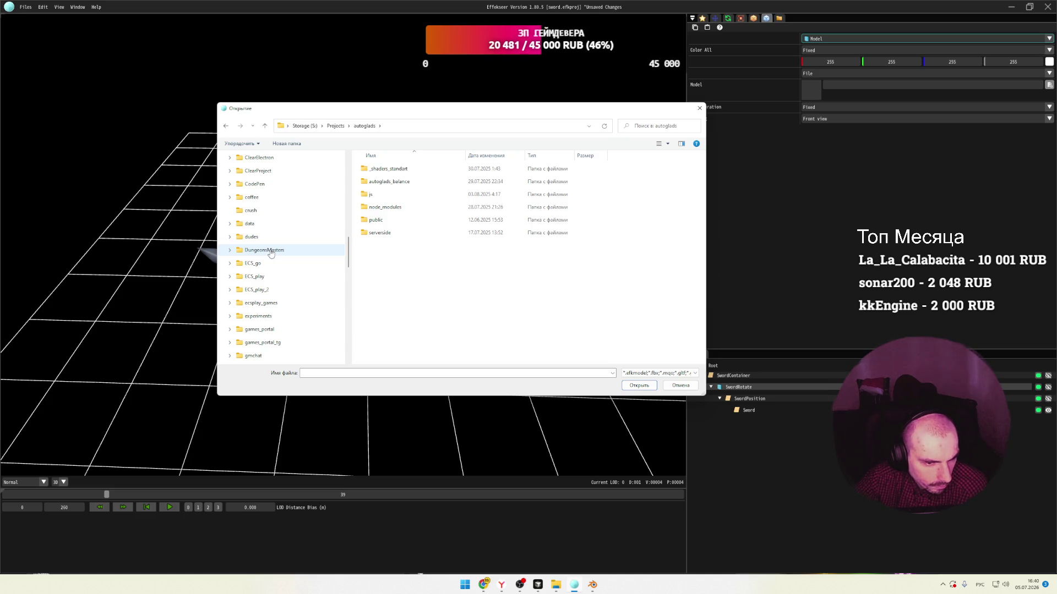
scroll(270, 253, "down", 5)
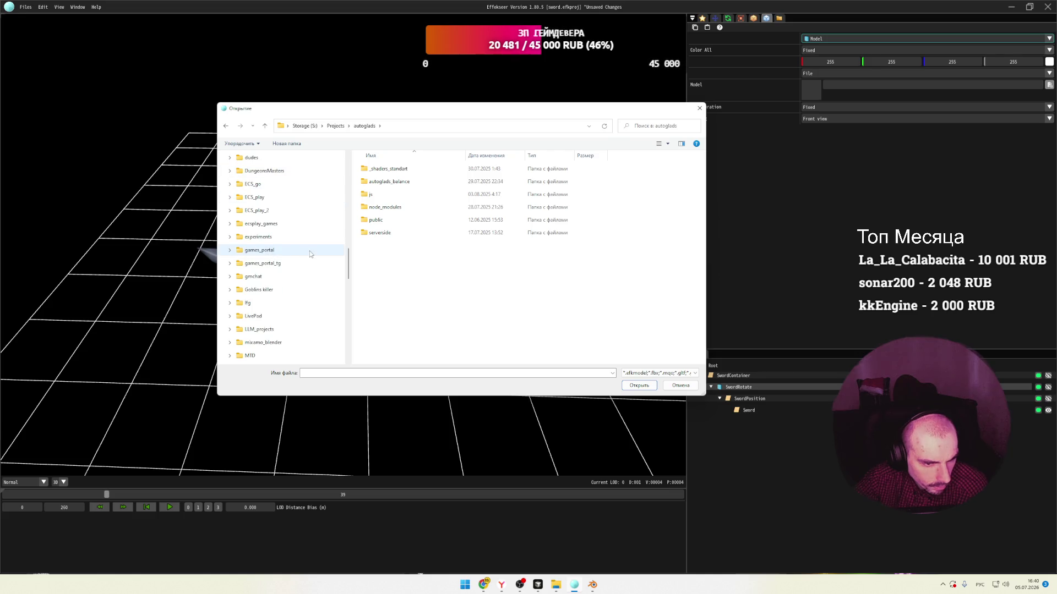
scroll(305, 253, "down", 2)
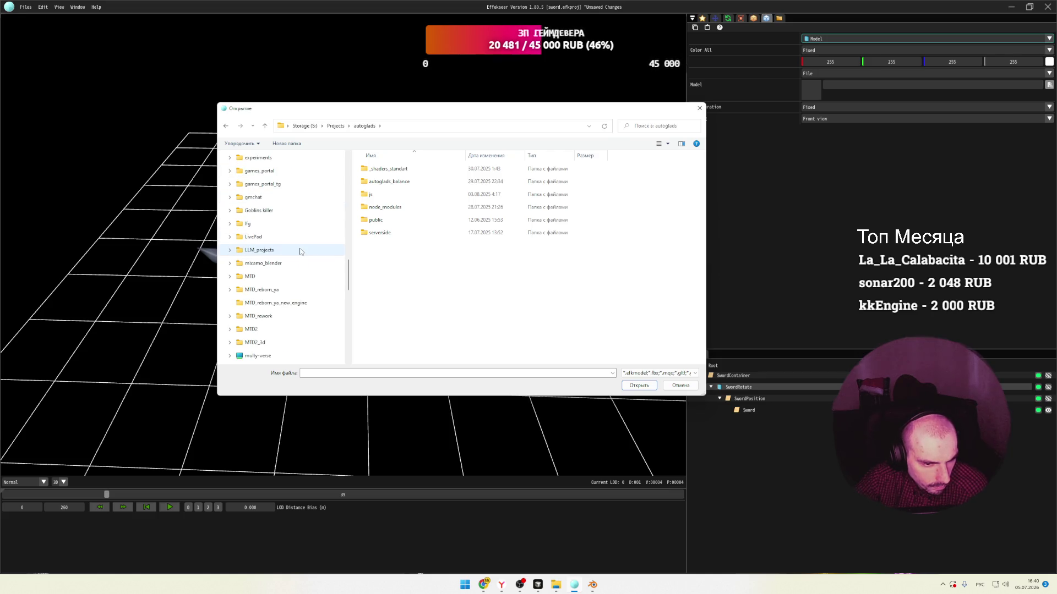
scroll(300, 251, "down", 1)
scroll(301, 252, "down", 1)
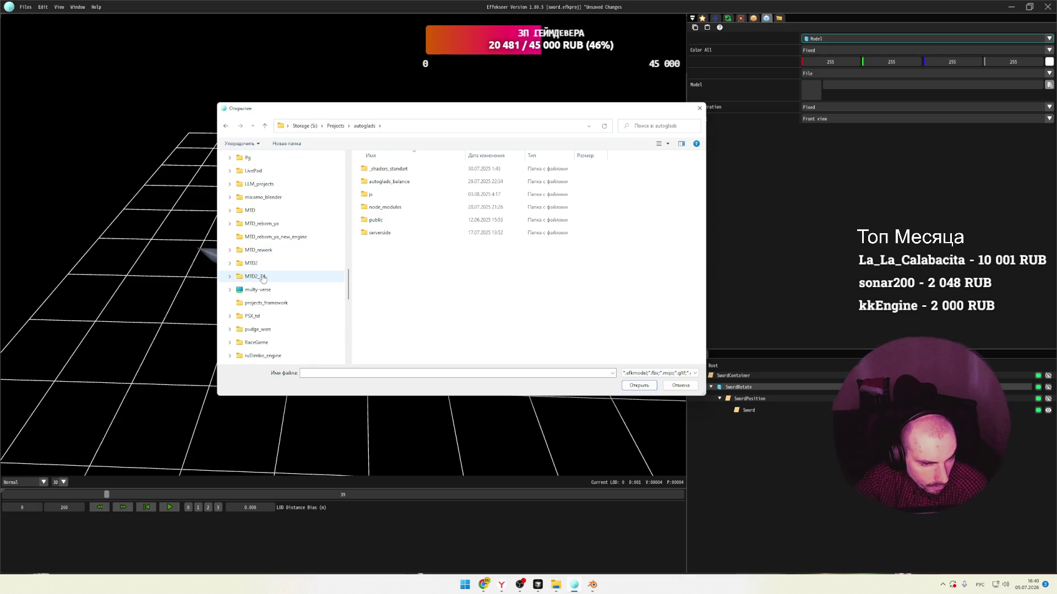
scroll(308, 259, "down", 2)
Load obelisk.glb from PSX_td/game/public/models at scale 1.000 and dismiss the load error.
left_click(326, 253)
double_click(378, 198)
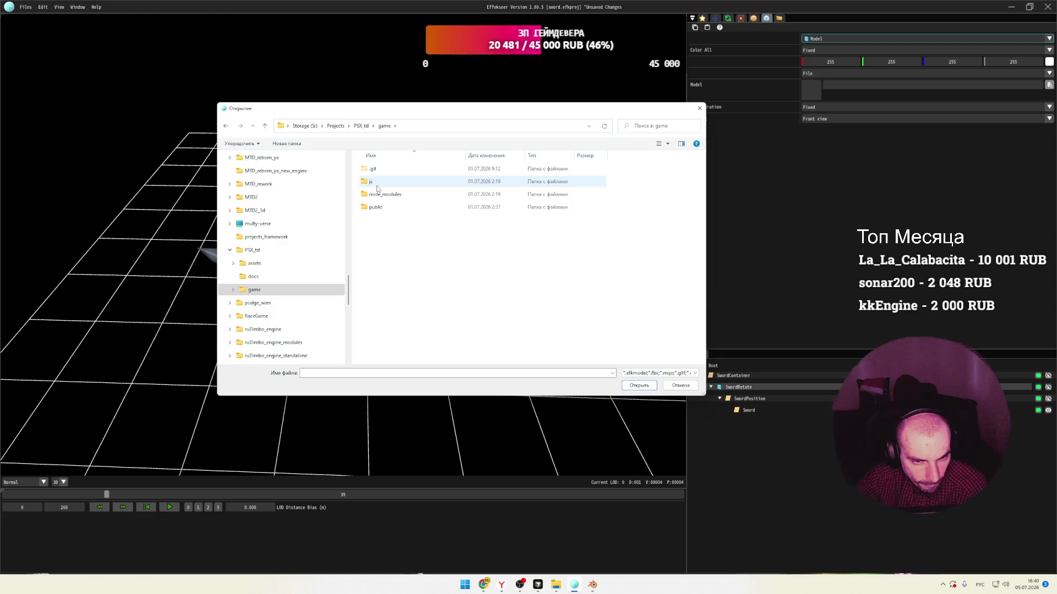
double_click(376, 207)
double_click(374, 231)
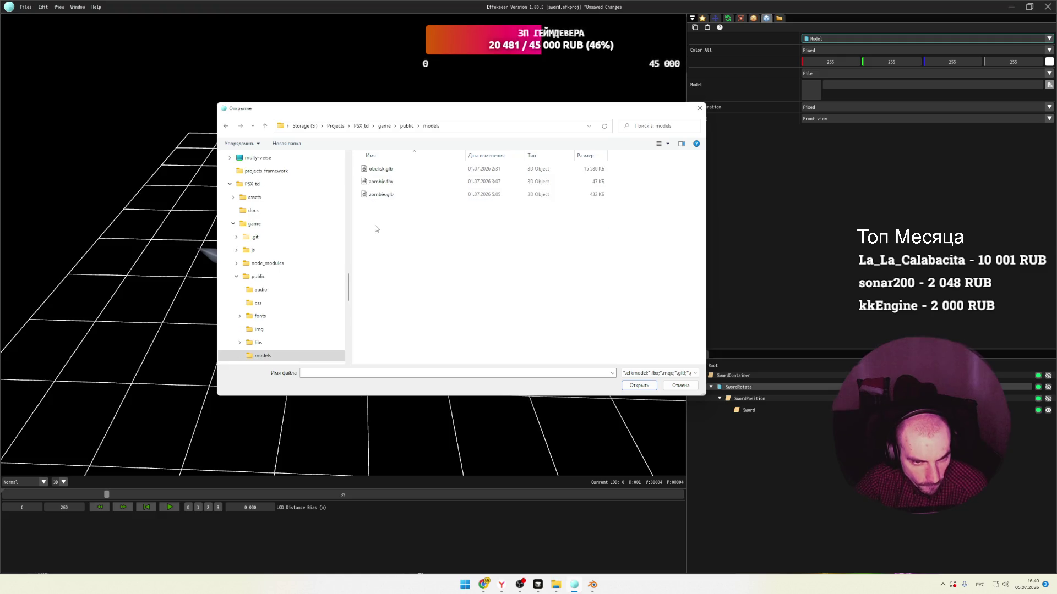
left_click(380, 168)
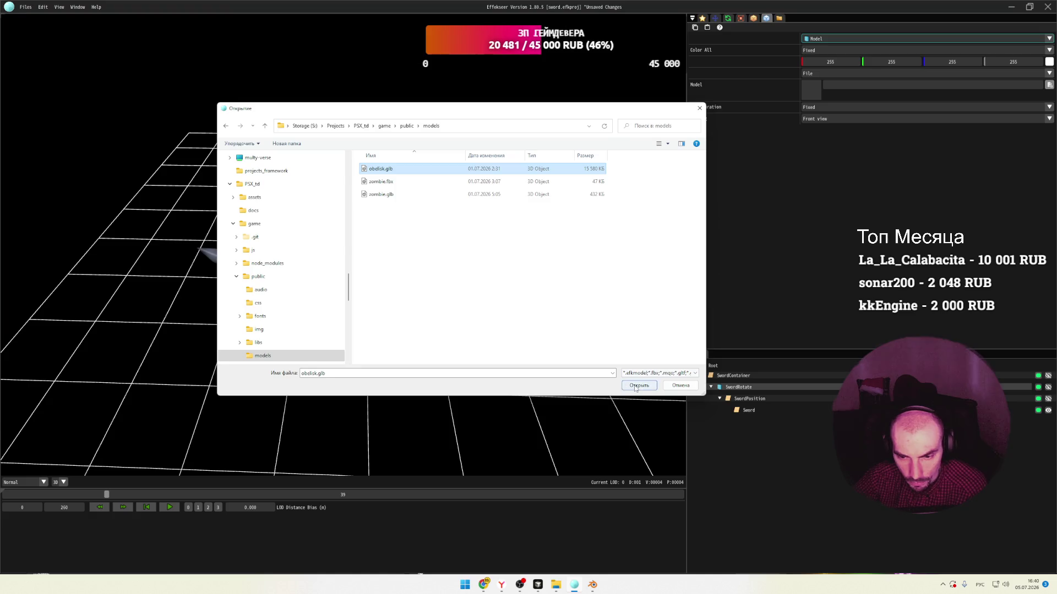
left_click(639, 385)
left_click(482, 296)
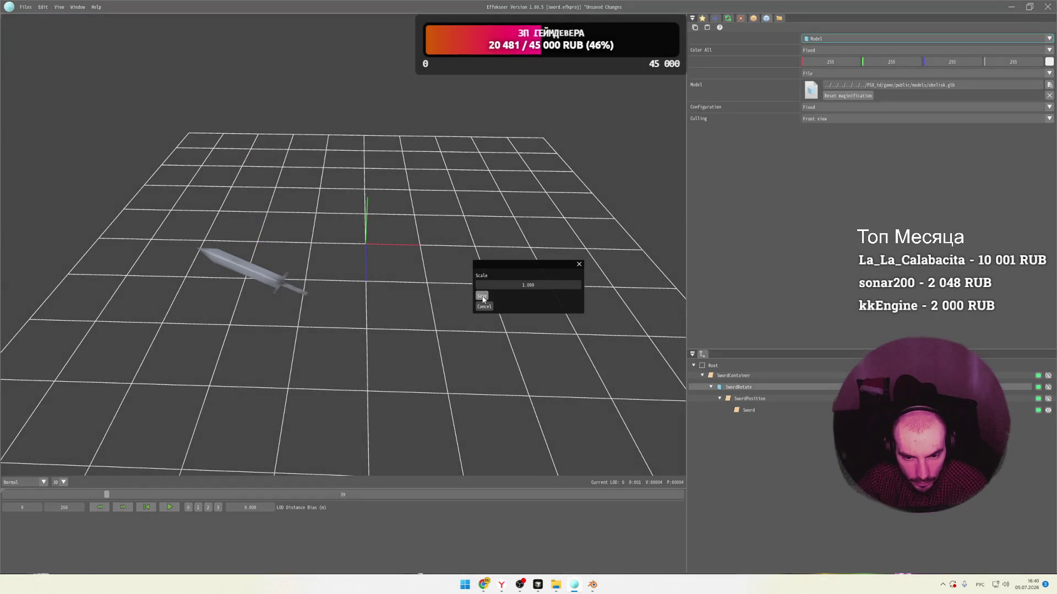
left_click(583, 323)
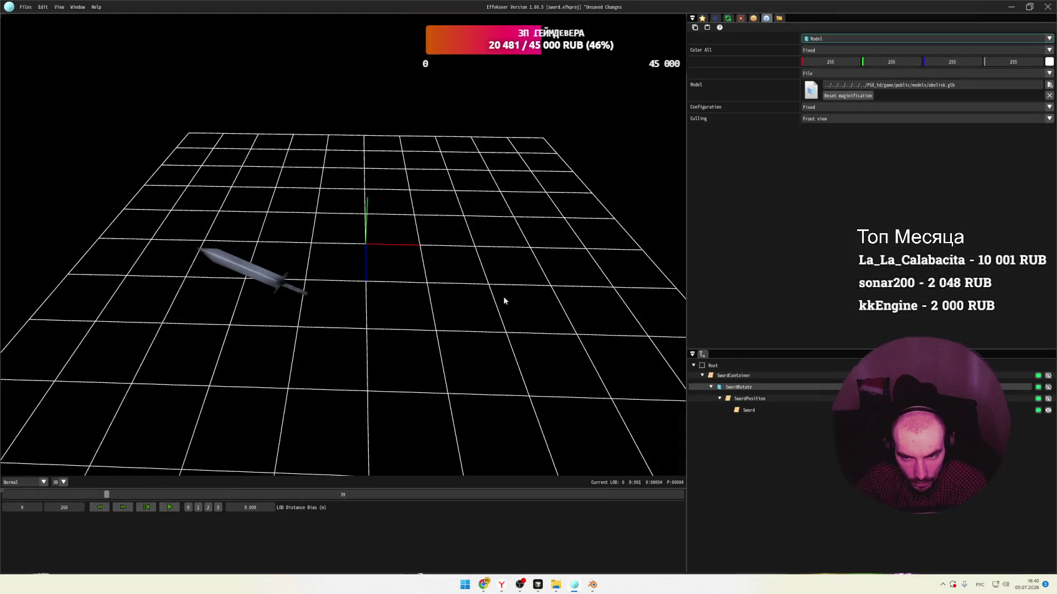
Reapply the obelisk model's scale and dismiss the repeated load error.
left_click(832, 96)
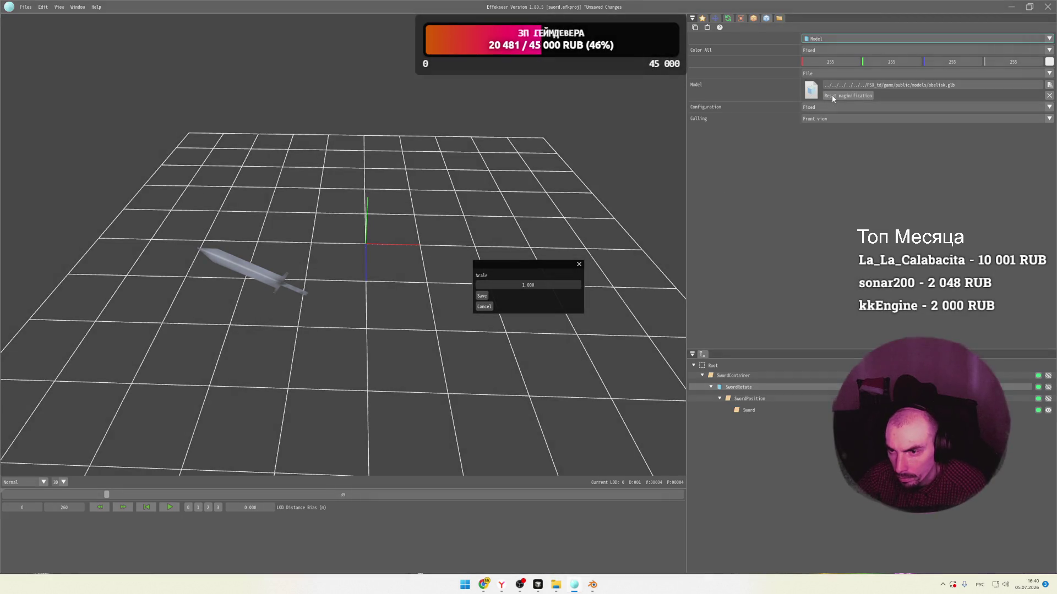
left_click(483, 308)
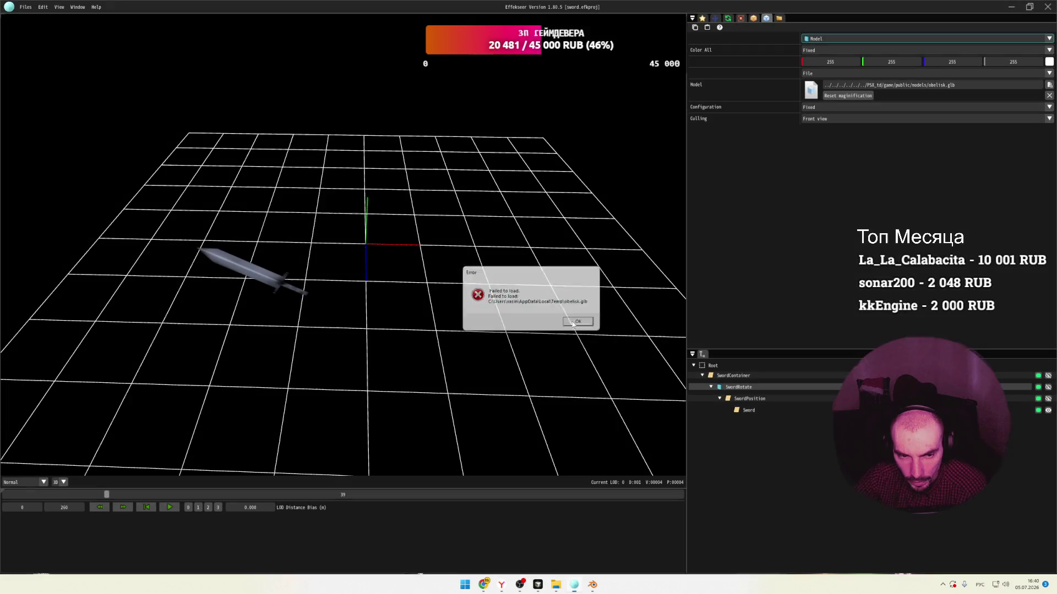
left_click(573, 323)
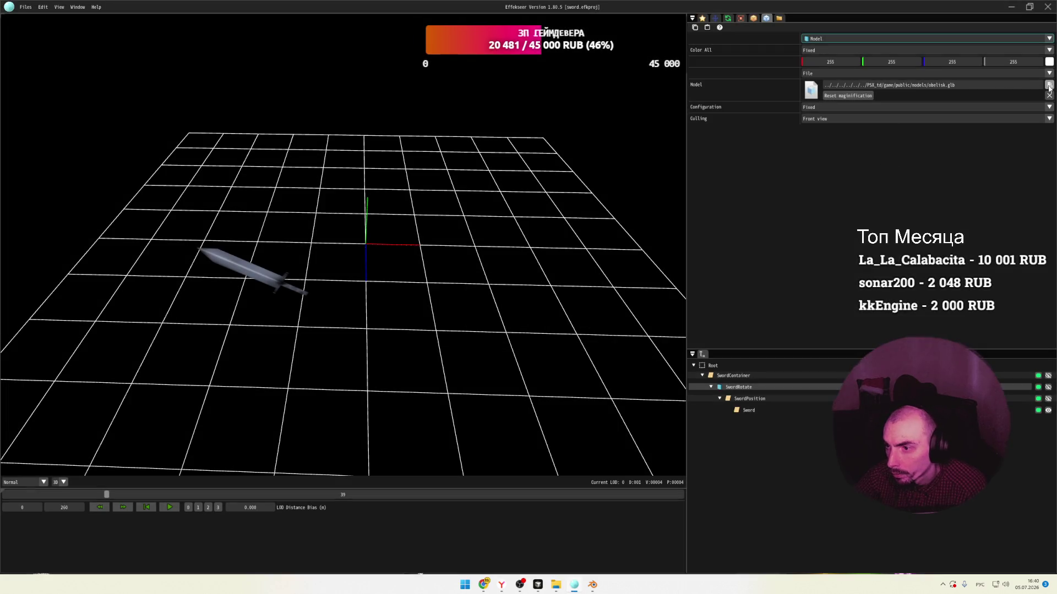
left_click(1049, 85)
Load zombie.fbx from the models folder at the default scale.
left_click(392, 186)
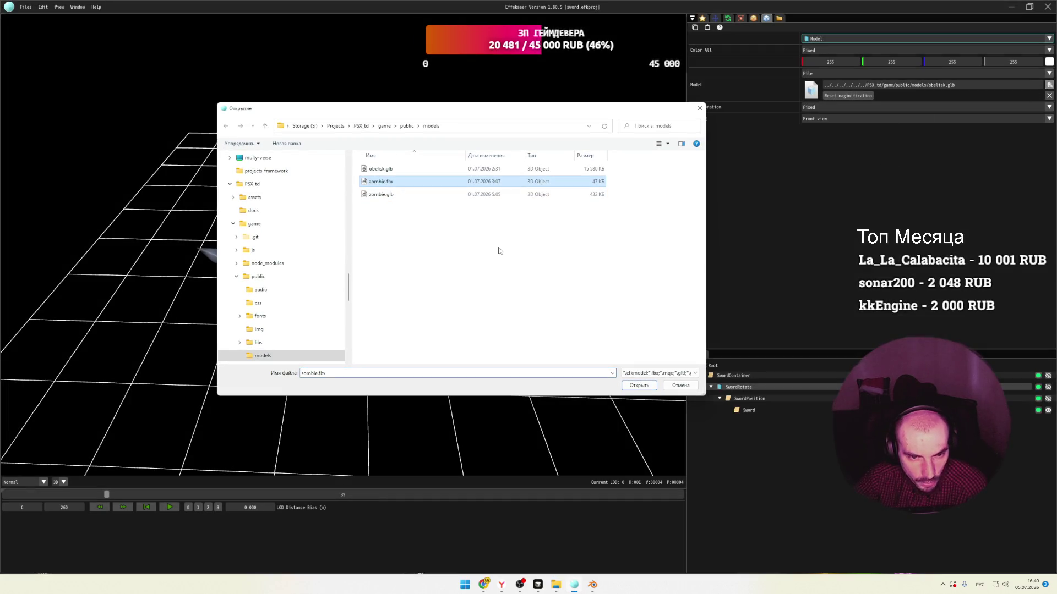
left_click(399, 199)
left_click(398, 182)
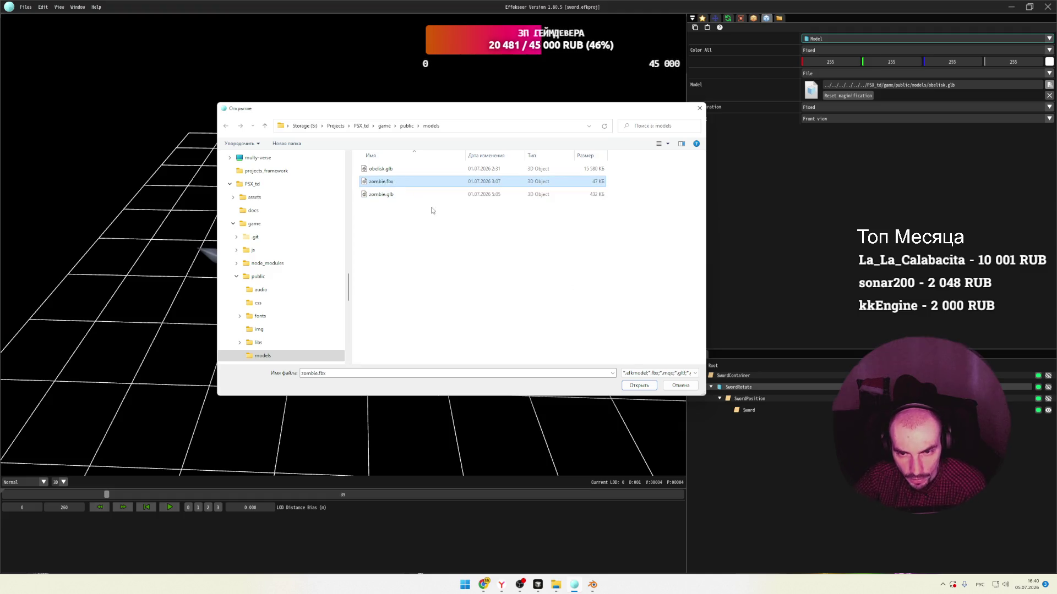
left_click(639, 385)
left_click(481, 295)
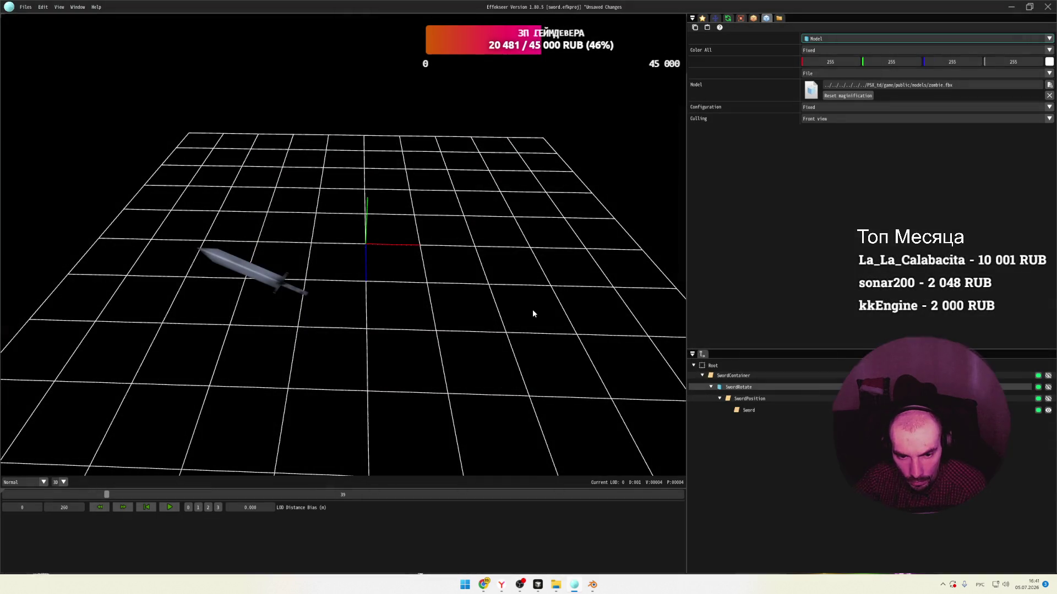
mouse_move(530, 311)
right_mouse_down()
mouse_move(512, 290)
mouse_move(472, 293)
mouse_move(451, 277)
mouse_move(495, 300)
right_mouse_up()
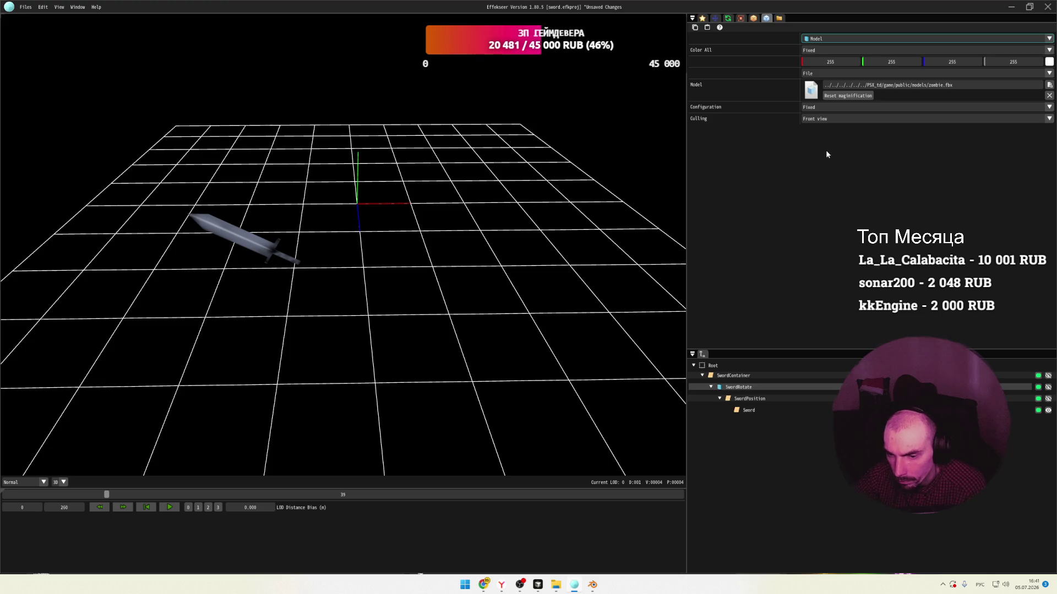
Set the zombie model's scale to 27, then reapply the adjusted scale.
left_click(859, 97)
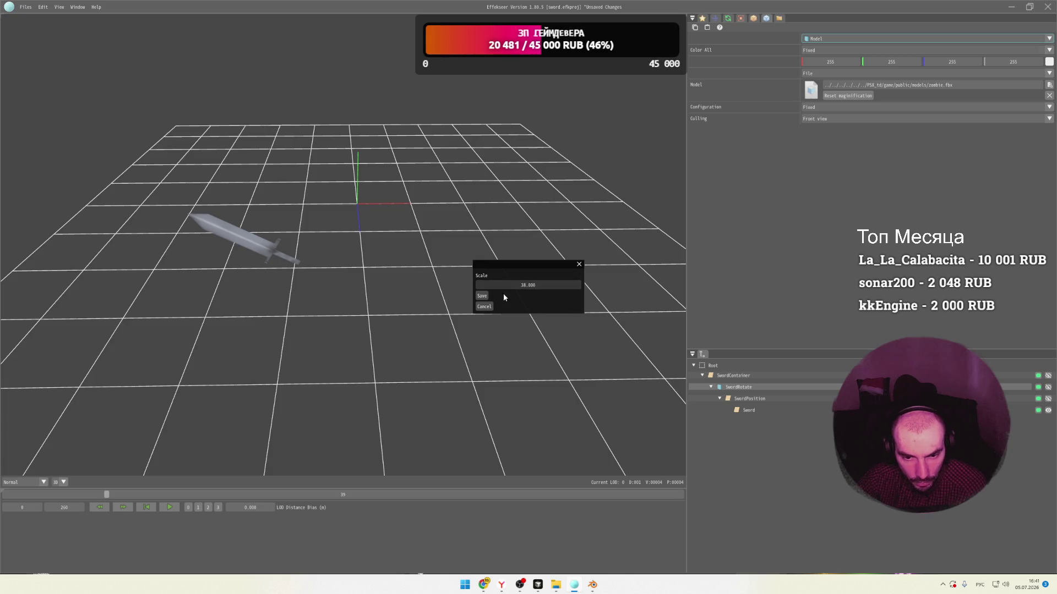
left_click(503, 295)
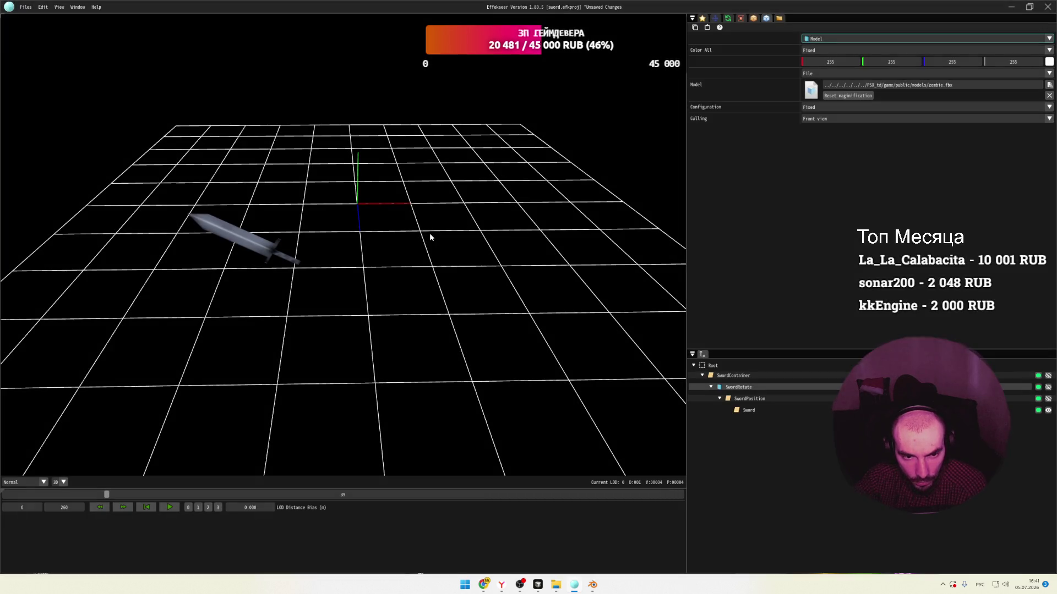
scroll(448, 231, "down", 15)
scroll(465, 231, "up", 15)
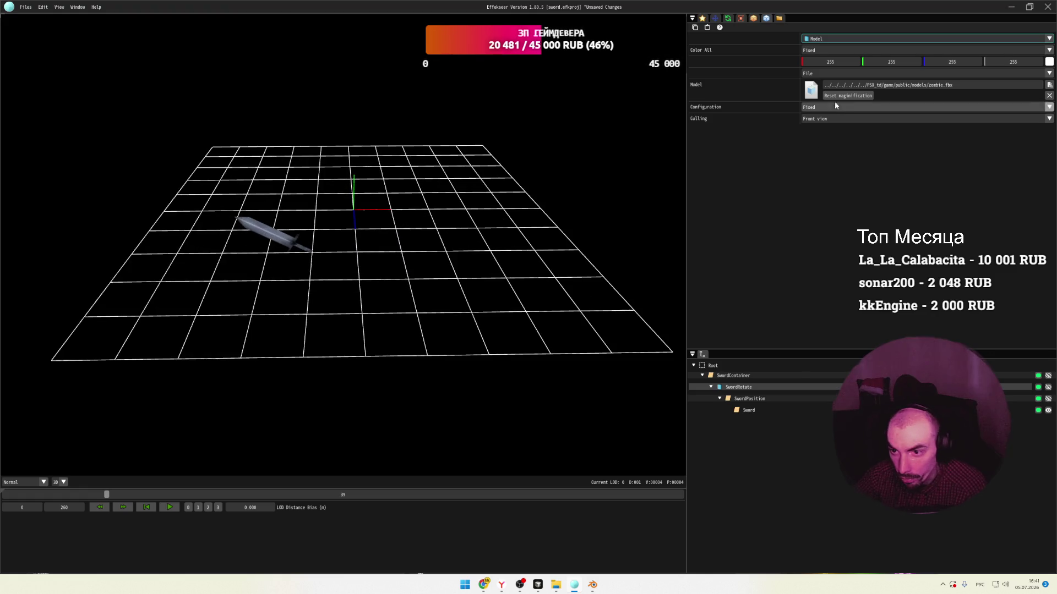
left_click(837, 96)
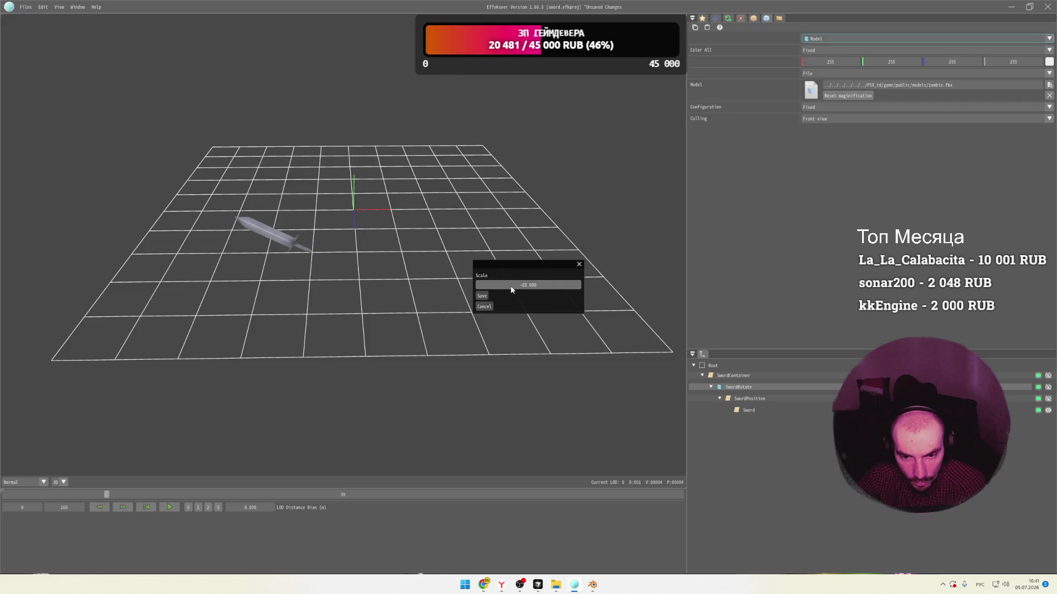
left_click(485, 296)
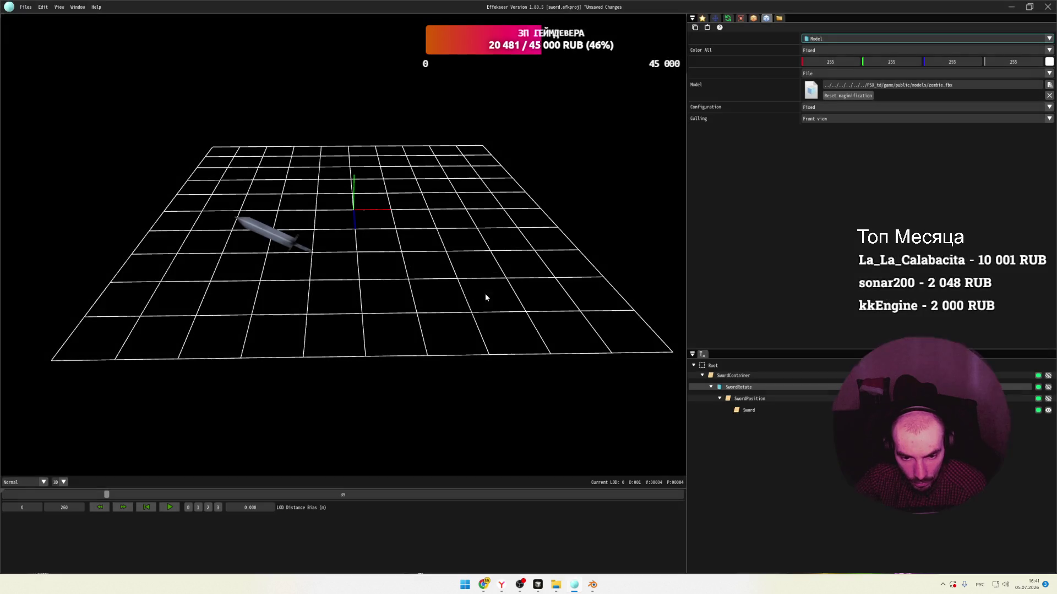
scroll(467, 258, "down", 2)
scroll(468, 257, "up", 4)
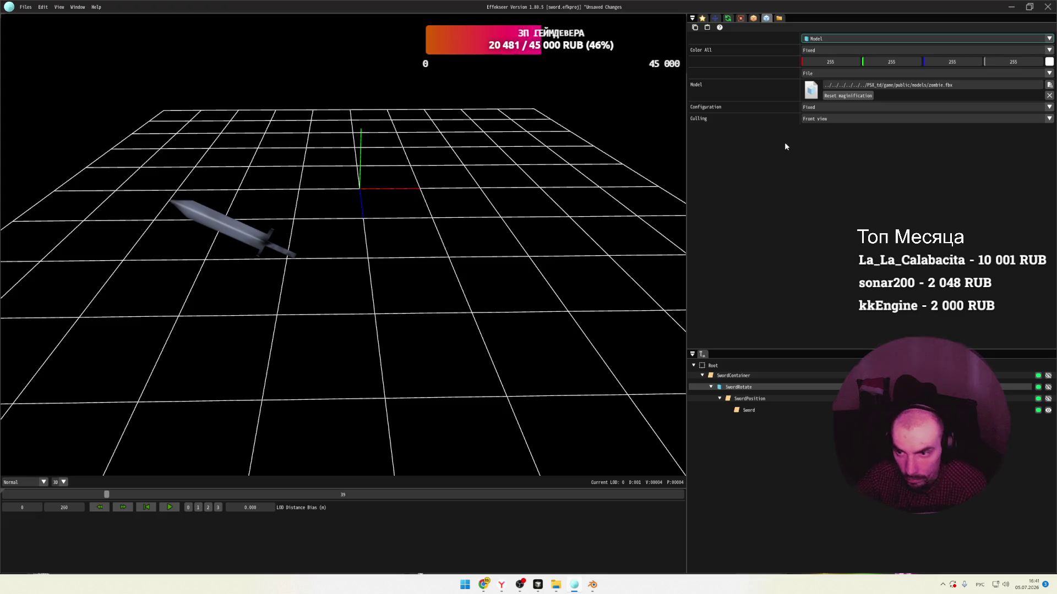
Load zombie.glb as the effect's model file.
left_click(1049, 84)
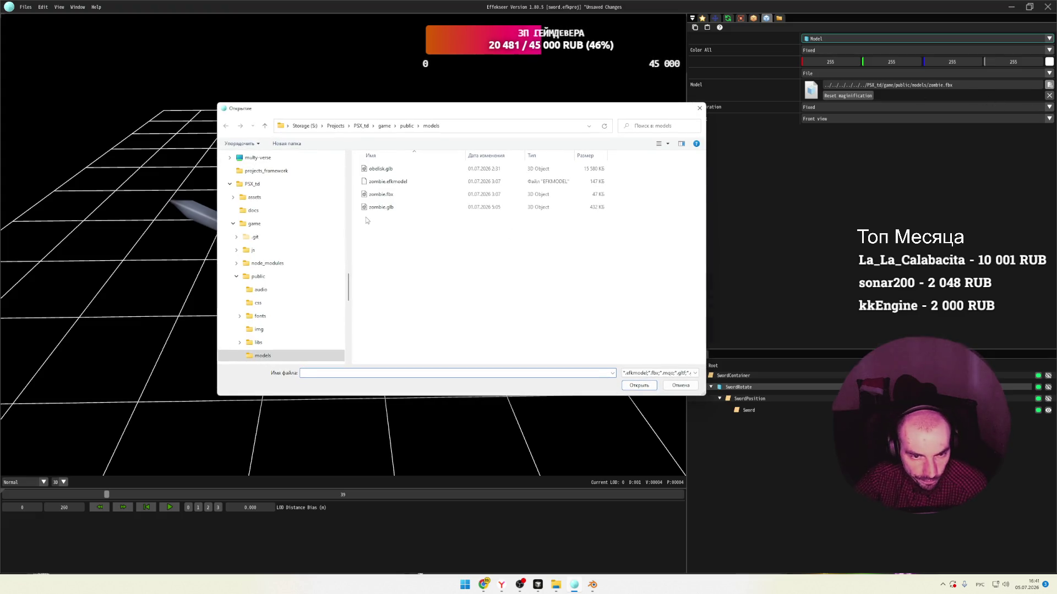
double_click(385, 207)
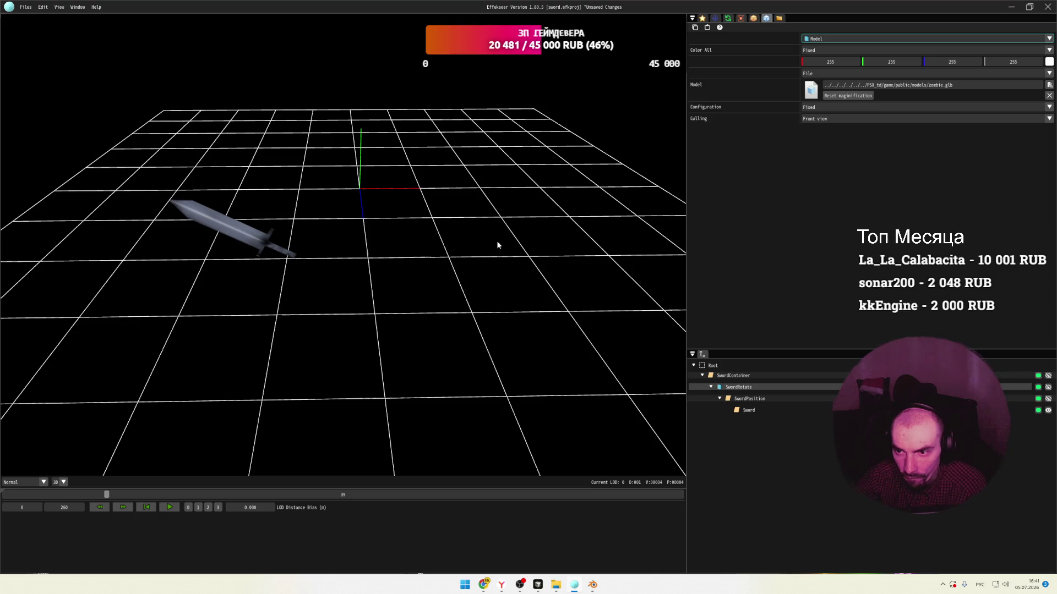
mouse_move(465, 246)
right_mouse_down()
mouse_move(438, 239)
mouse_move(439, 272)
mouse_move(420, 239)
mouse_move(432, 254)
mouse_move(443, 251)
right_mouse_up()
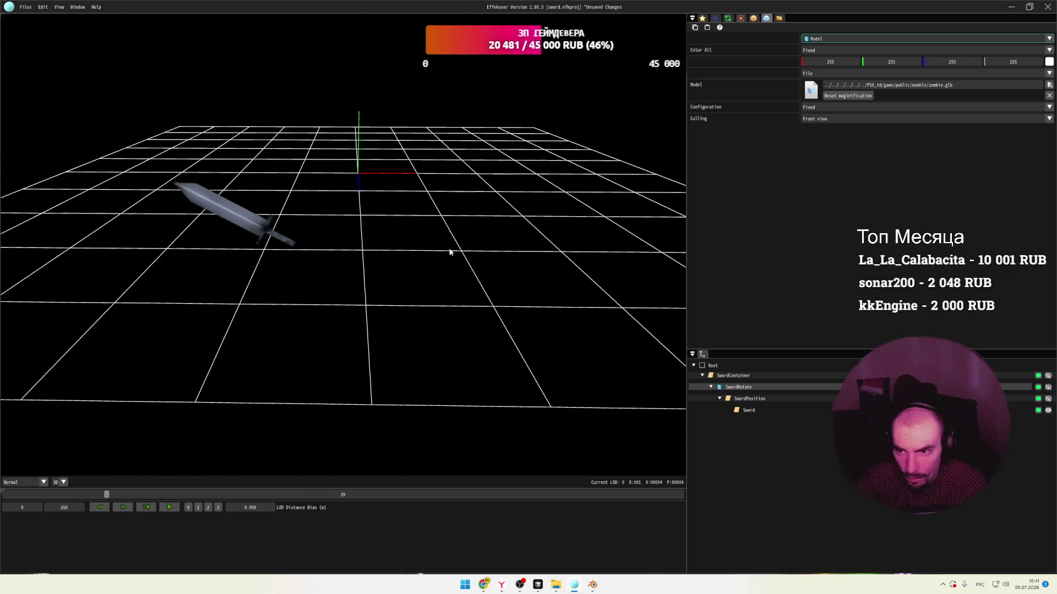
Make the SwordRotate node visible and scrub the preview to frame 15.
left_click(1048, 387)
scroll(436, 271, "down", 8)
mouse_move(420, 271)
right_mouse_down()
mouse_move(405, 274)
mouse_move(491, 328)
mouse_move(439, 302)
mouse_move(481, 299)
right_mouse_up()
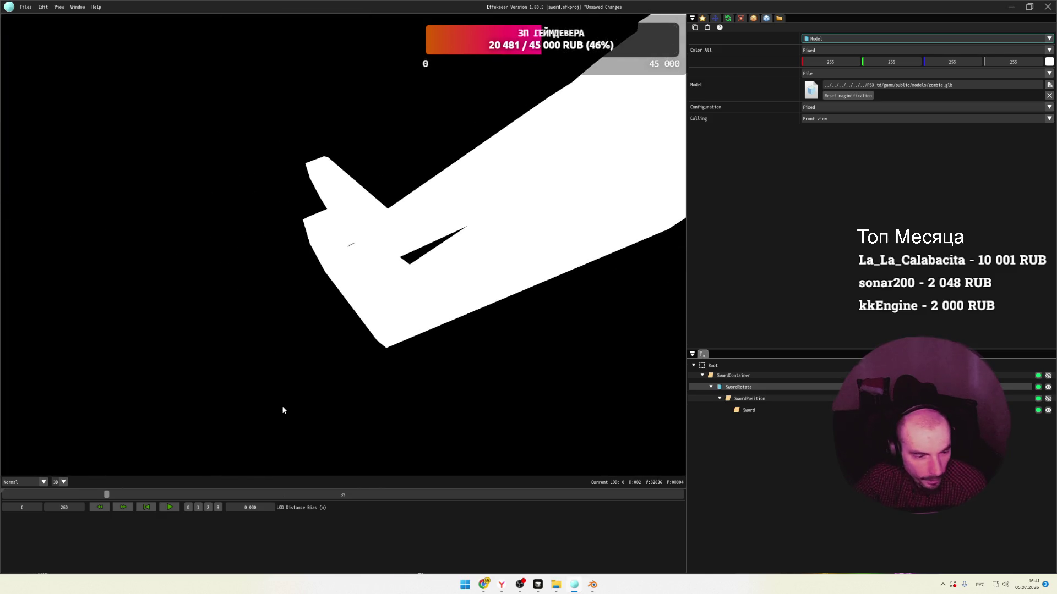
left_click_drag(115, 494, 44, 495)
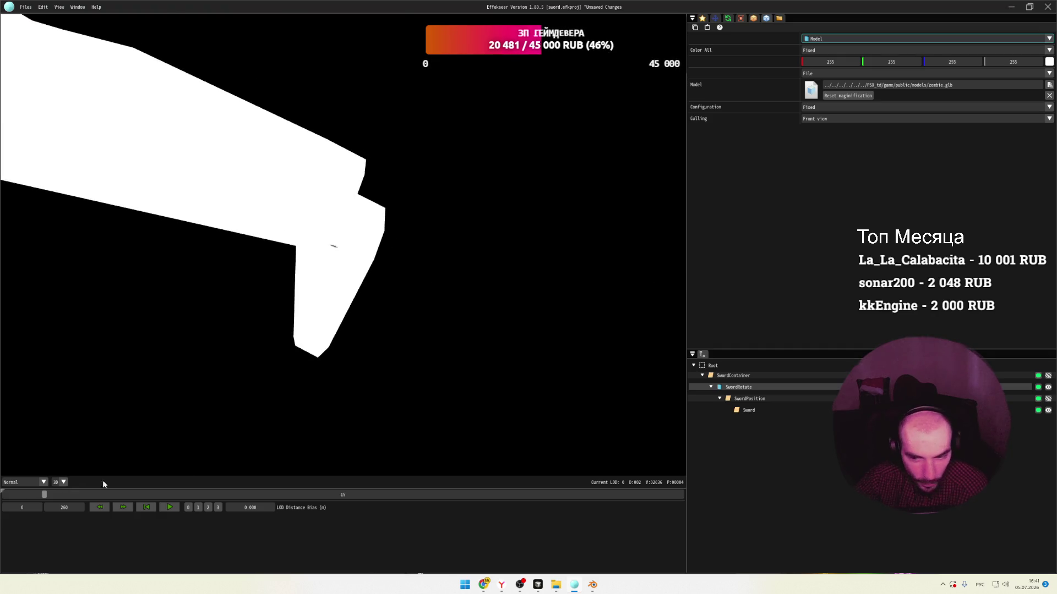
Apply a smaller scale to the zombie model and rewind the preview to frame 0.
left_click(847, 95)
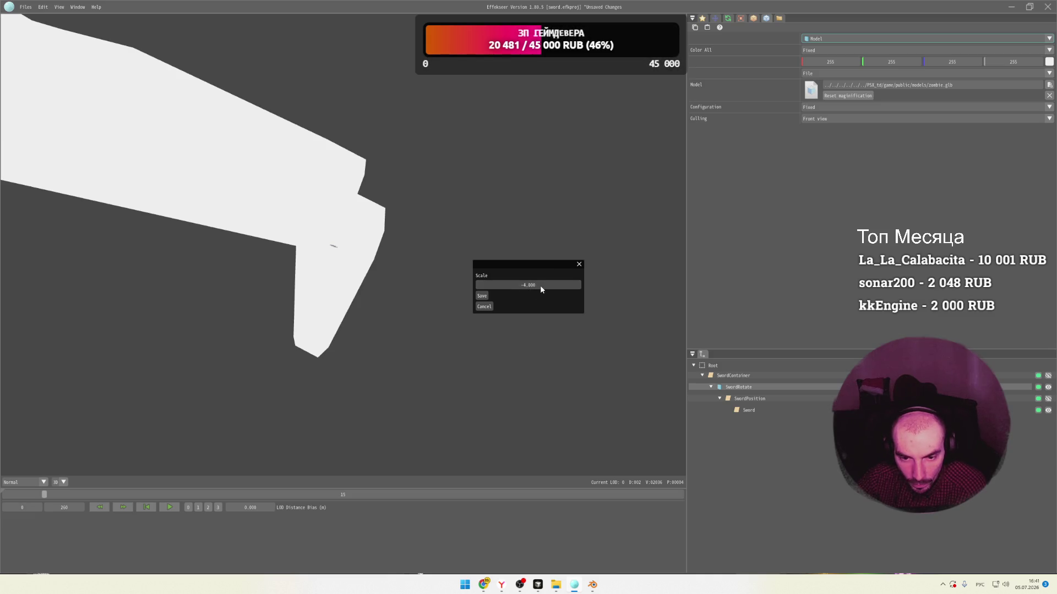
left_click(482, 296)
scroll(487, 289, "up", 10)
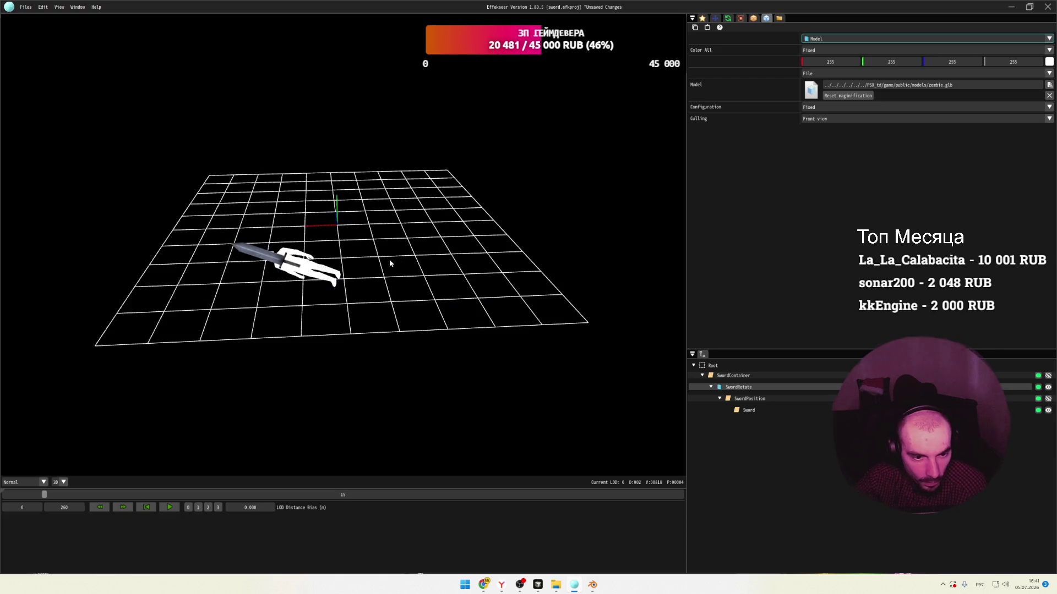
mouse_move(44, 494)
left_mouse_down()
mouse_move(2, 496)
mouse_move(178, 496)
mouse_move(29, 493)
left_mouse_up()
mouse_move(208, 494)
left_mouse_down()
mouse_move(32, 494)
mouse_move(126, 495)
mouse_move(50, 480)
mouse_move(85, 485)
mouse_move(55, 482)
mouse_move(115, 474)
mouse_move(47, 472)
mouse_move(414, 473)
mouse_move(23, 474)
mouse_move(148, 482)
mouse_move(9, 470)
mouse_move(111, 470)
mouse_move(45, 464)
mouse_move(102, 441)
left_mouse_up()
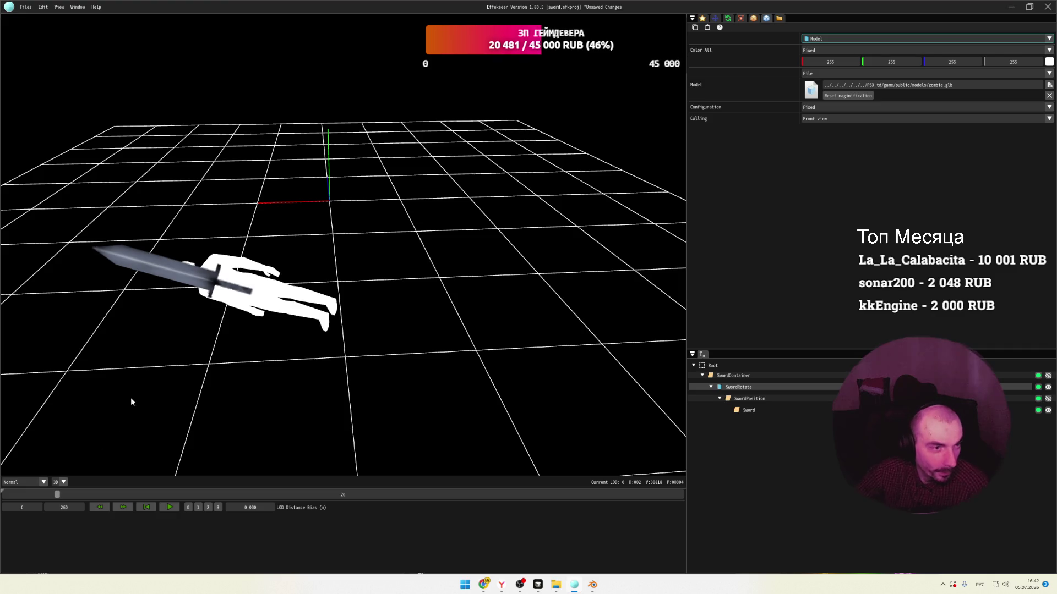
left_click(25, 7)
Export in default format, browsing to autoglads_v2/client/client/public/effects/002_sword_effect.
mouse_move(66, 71)
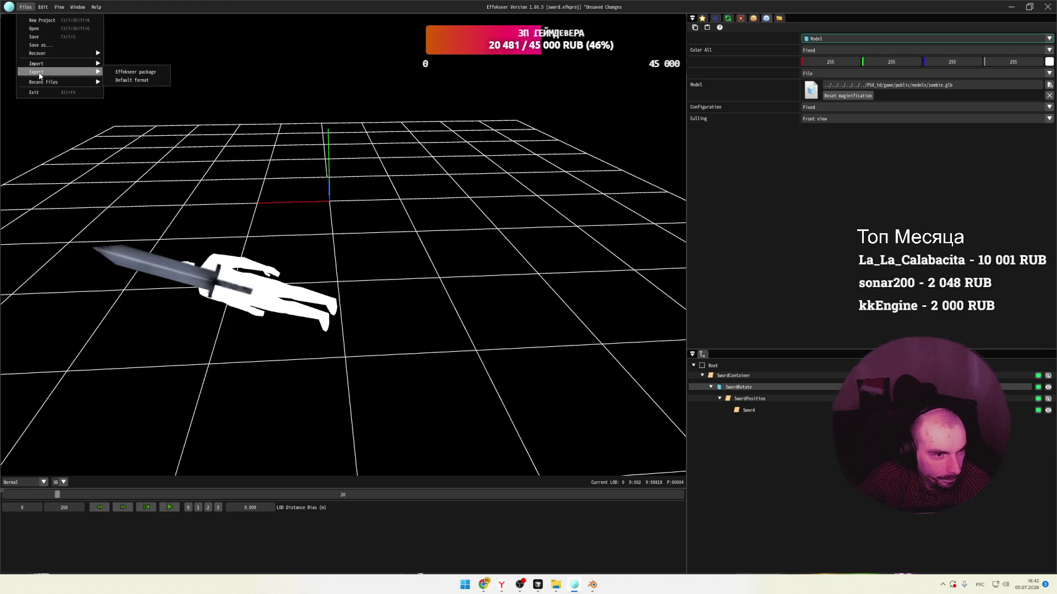
left_click(129, 80)
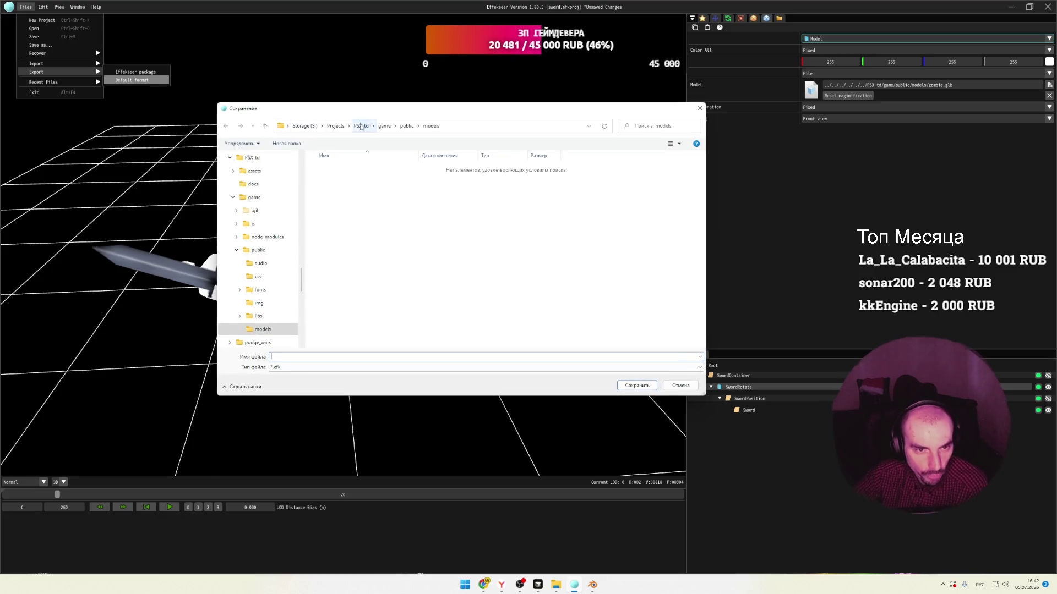
left_click(336, 126)
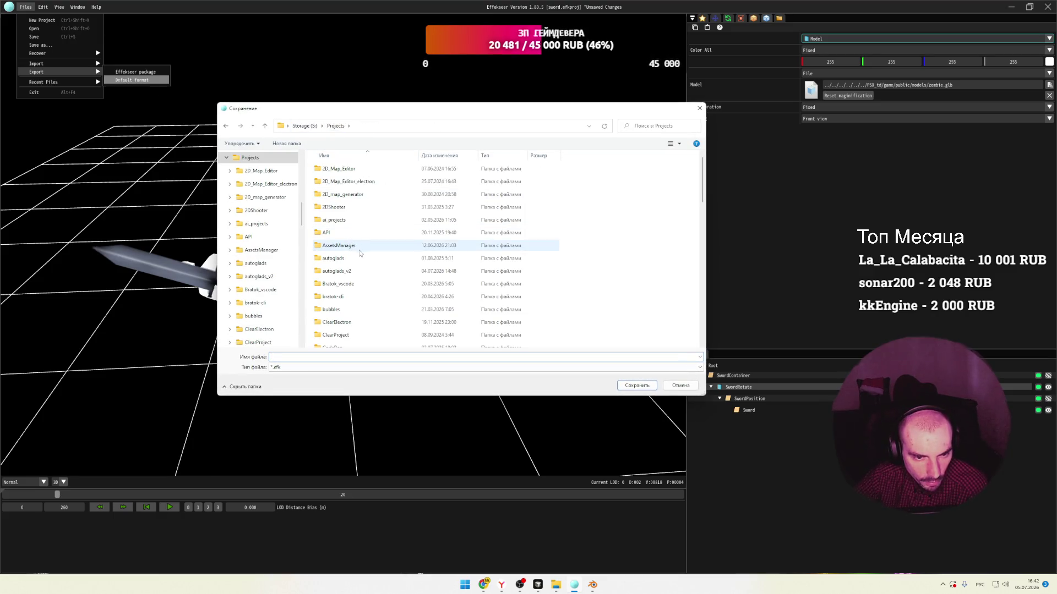
left_click(348, 272)
double_click(335, 273)
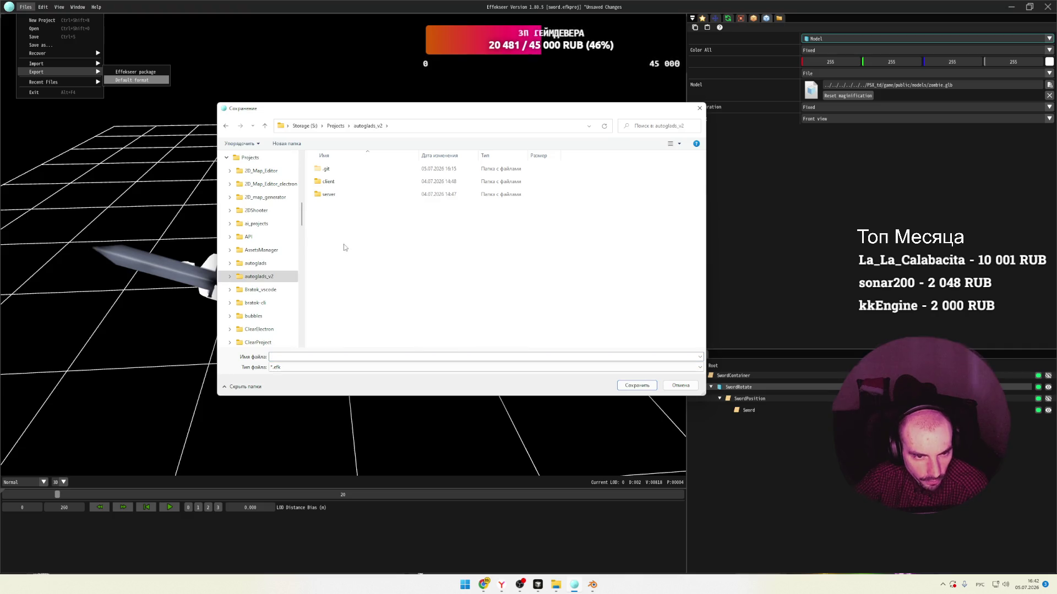
double_click(334, 182)
left_click(334, 169)
double_click(335, 172)
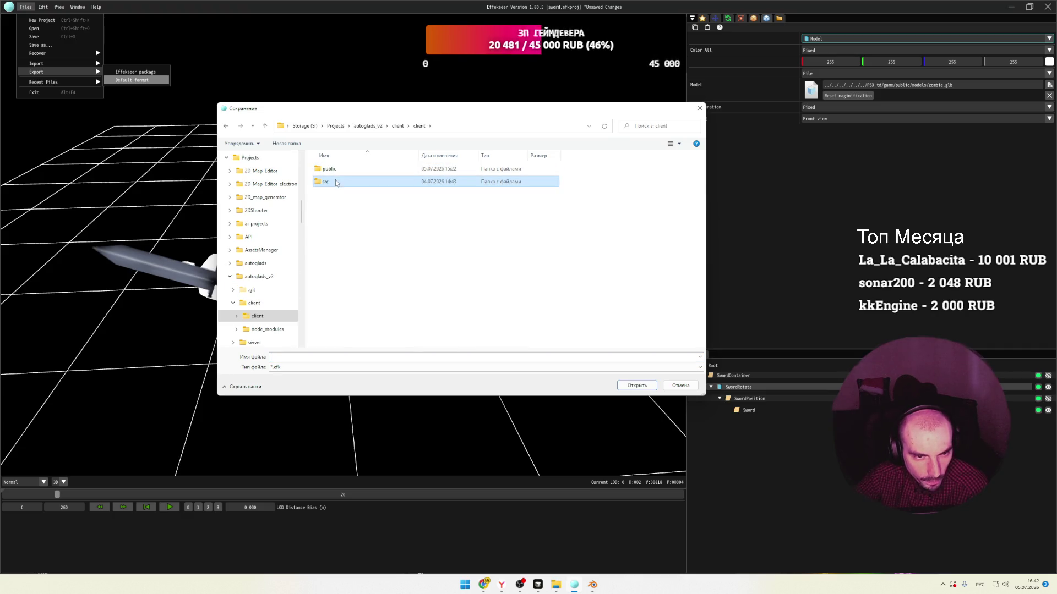
double_click(335, 171)
double_click(336, 181)
double_click(350, 173)
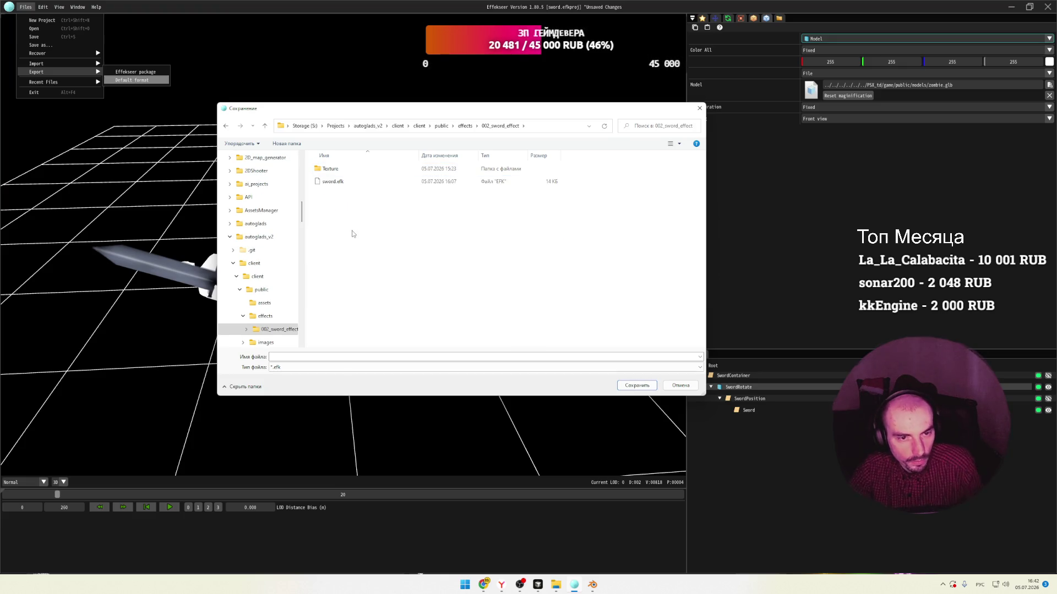
Save the export as sword.efk, replace the existing file, and confirm the magnification dialog.
left_click(337, 181)
left_click(336, 181)
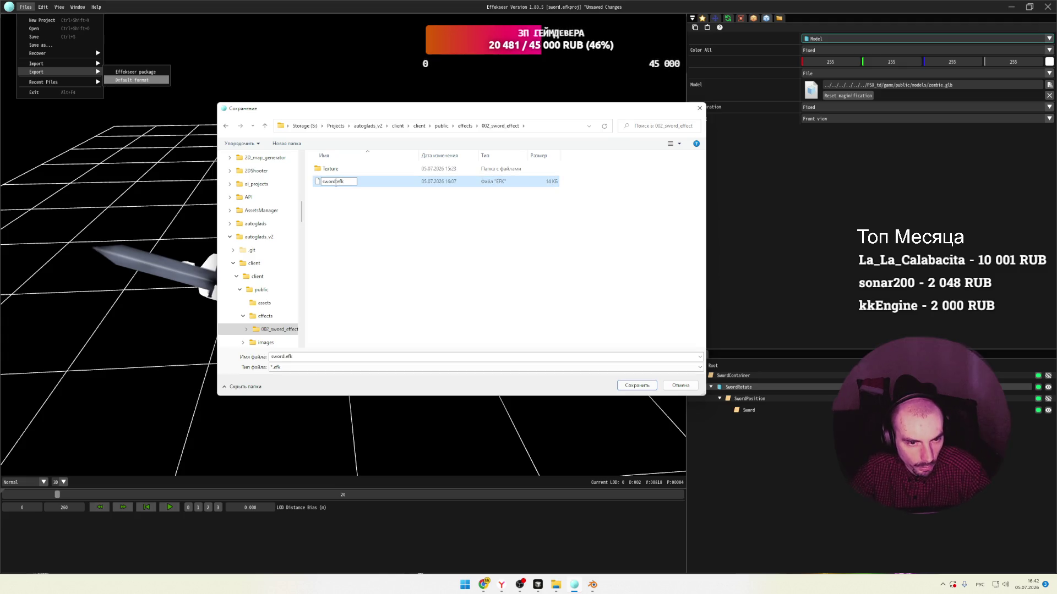
type("2")
left_click(340, 203)
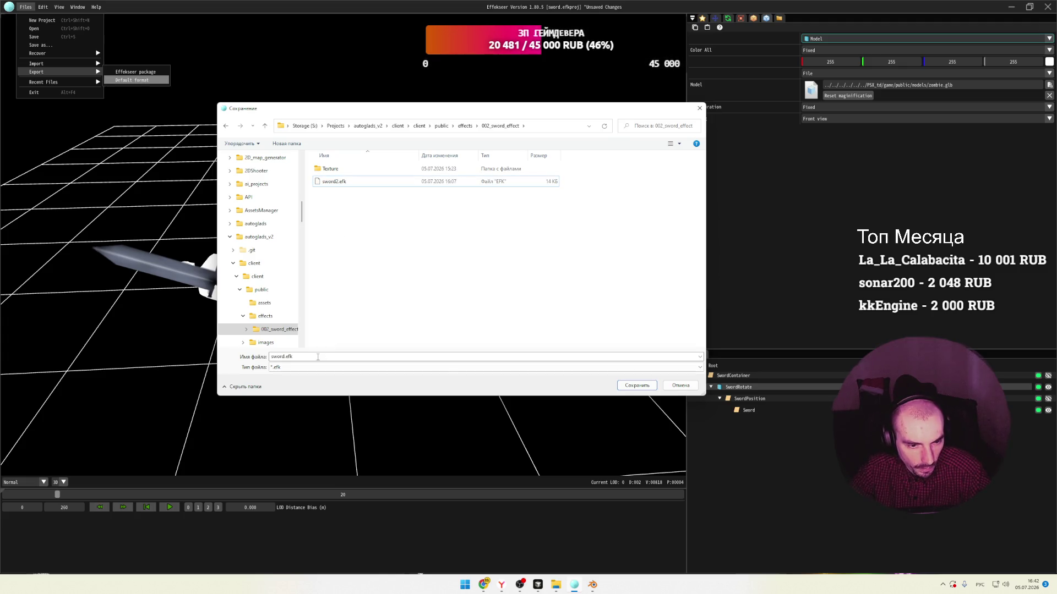
left_click(627, 387)
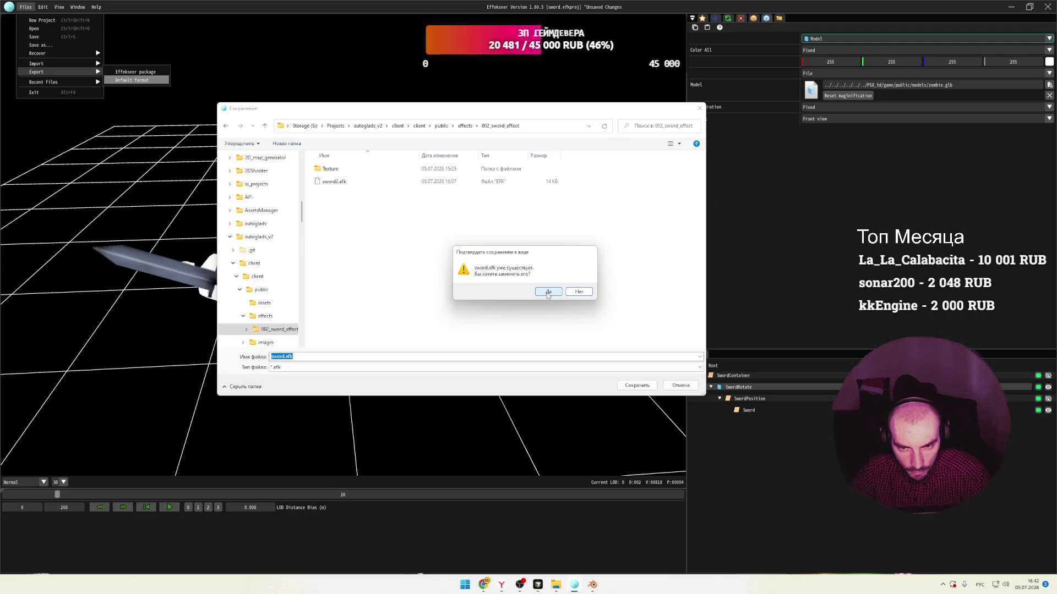
left_click(547, 293)
left_click(463, 293)
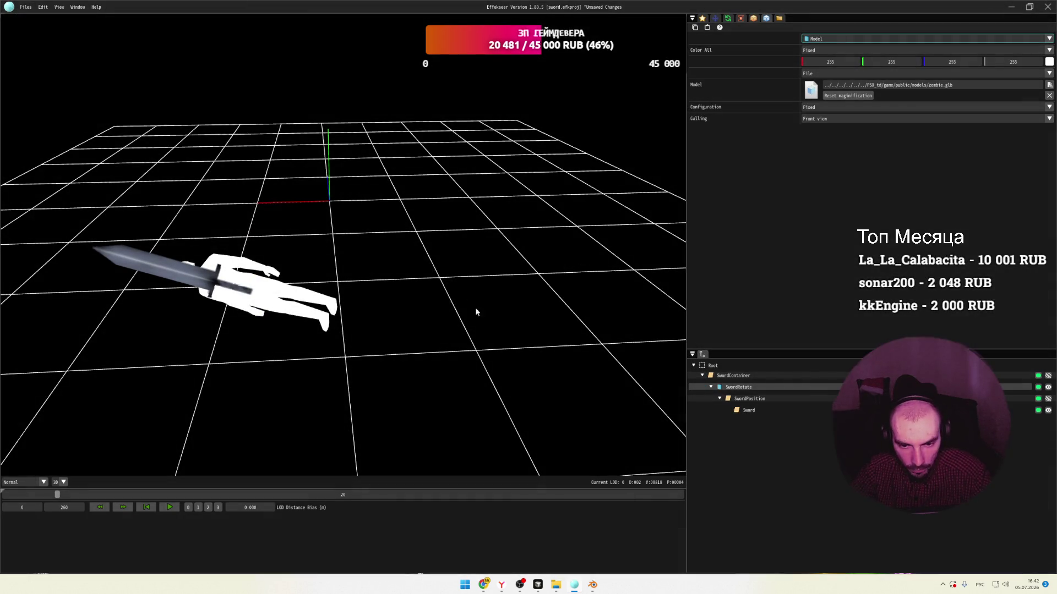
left_click(539, 585)
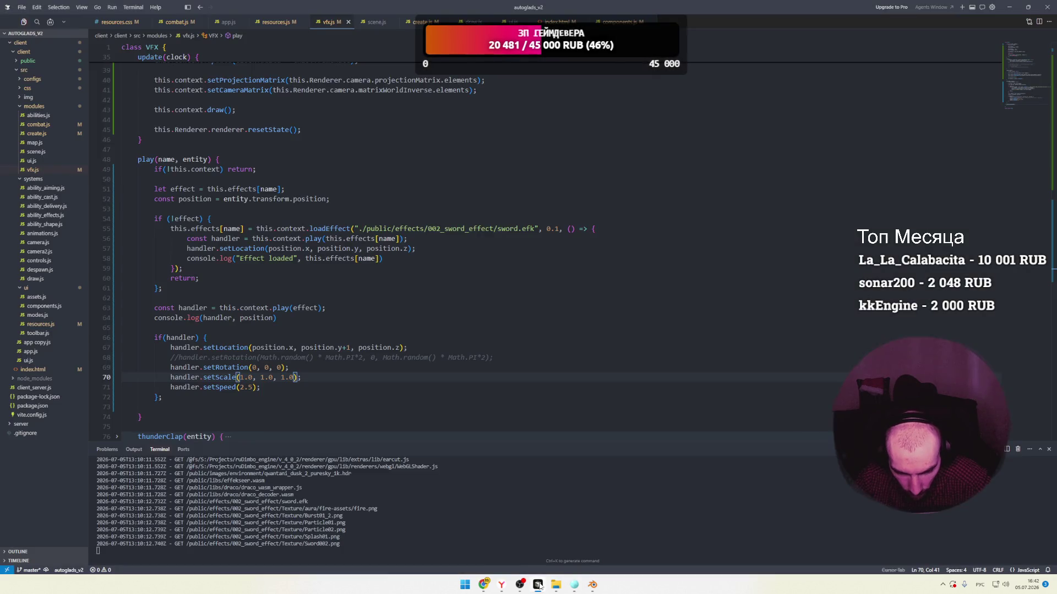
left_click(483, 584)
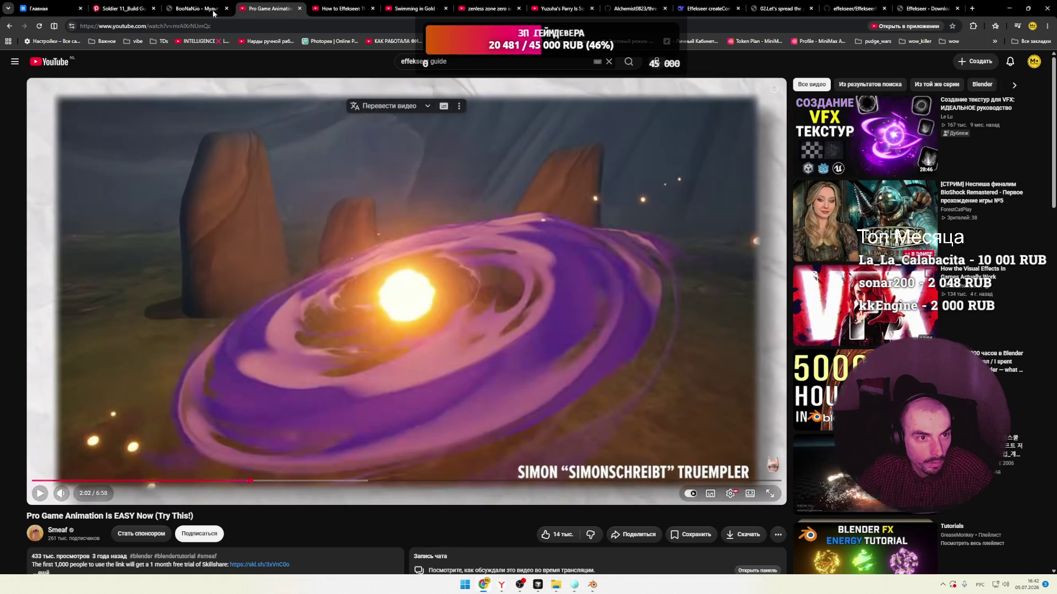
Reload the localhost game tab, then bring up the libs folder window.
left_click(196, 8)
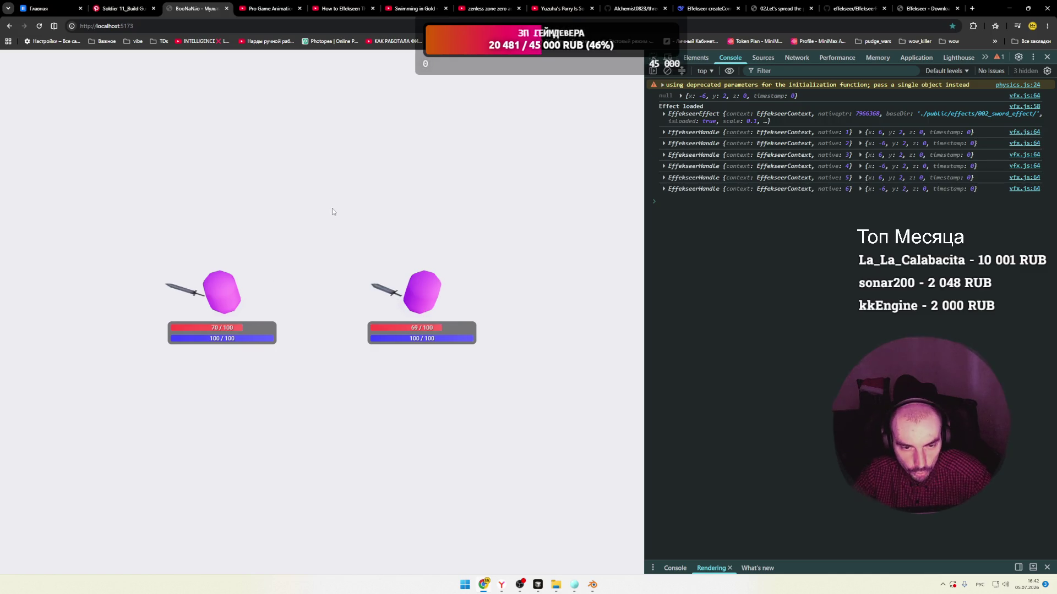
mouse_move(556, 584)
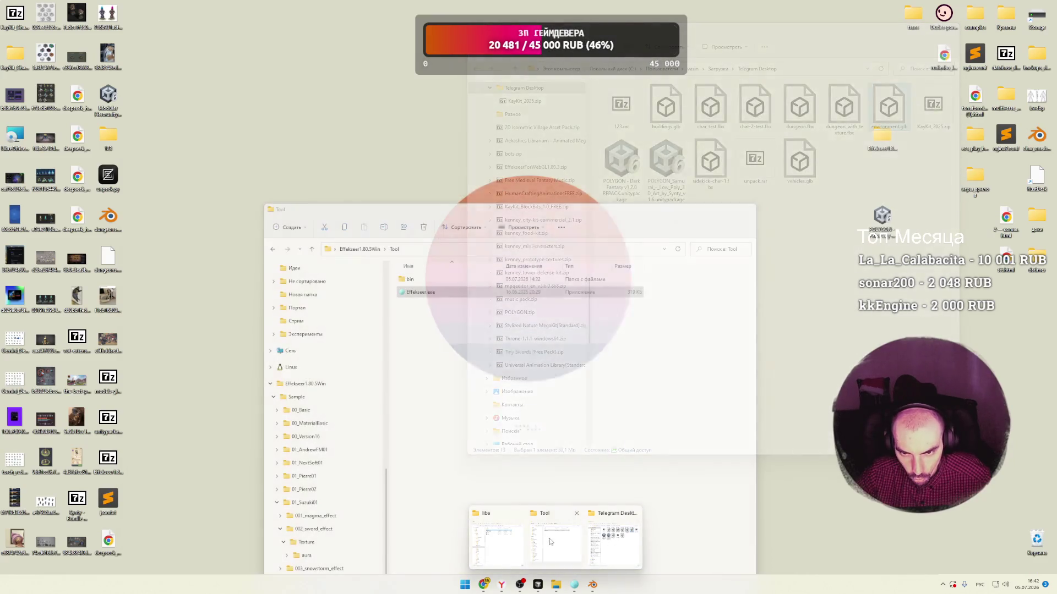
left_click(515, 548)
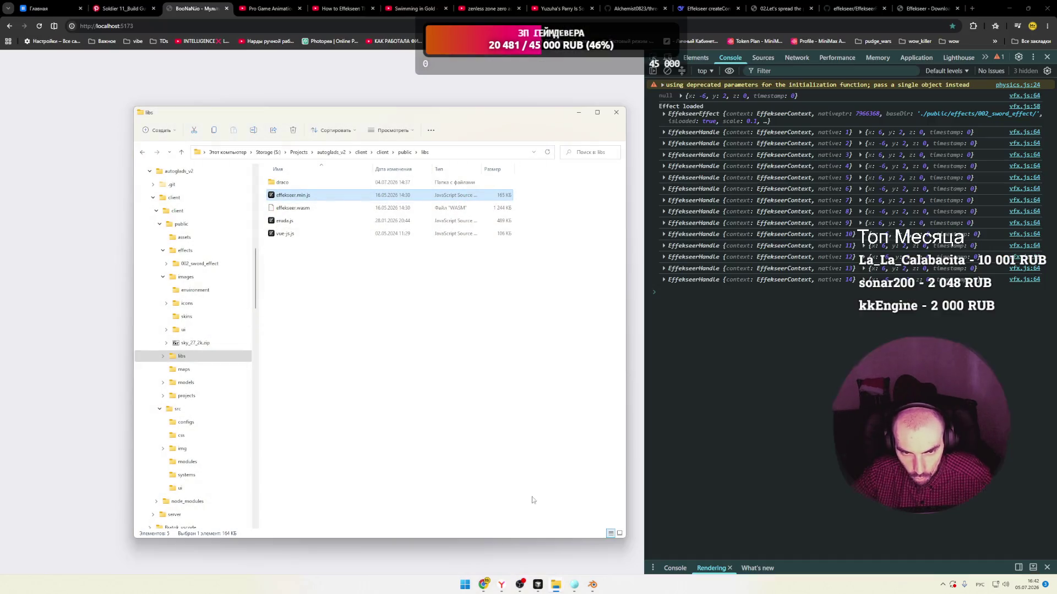
Go from libs up to public, peek into models, then open effects/002_sword_effect and select sword.efk.
left_click(405, 152)
left_click(285, 246)
double_click(284, 246)
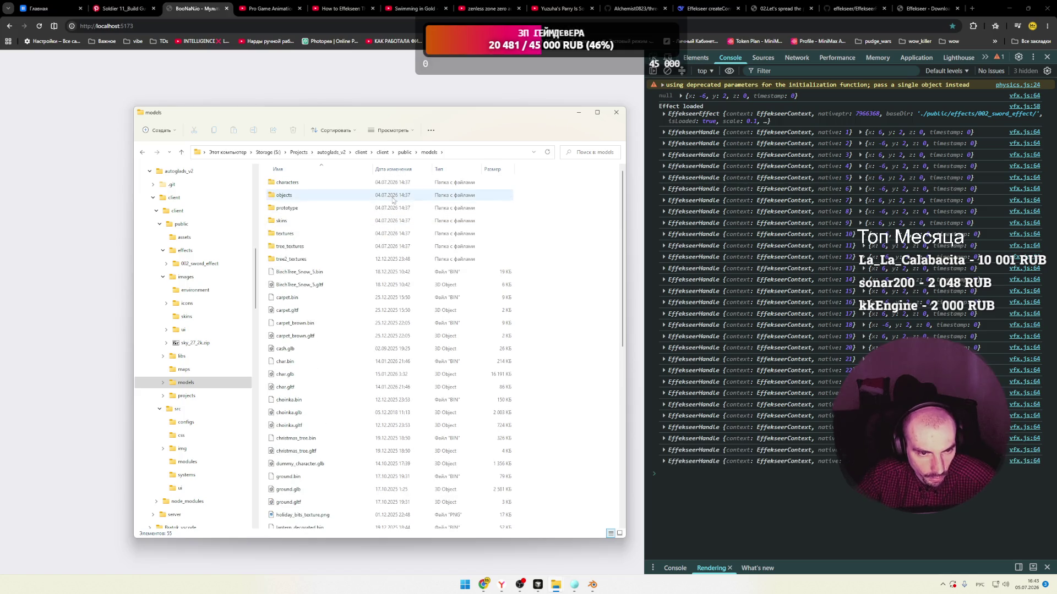
key("BackSpace")
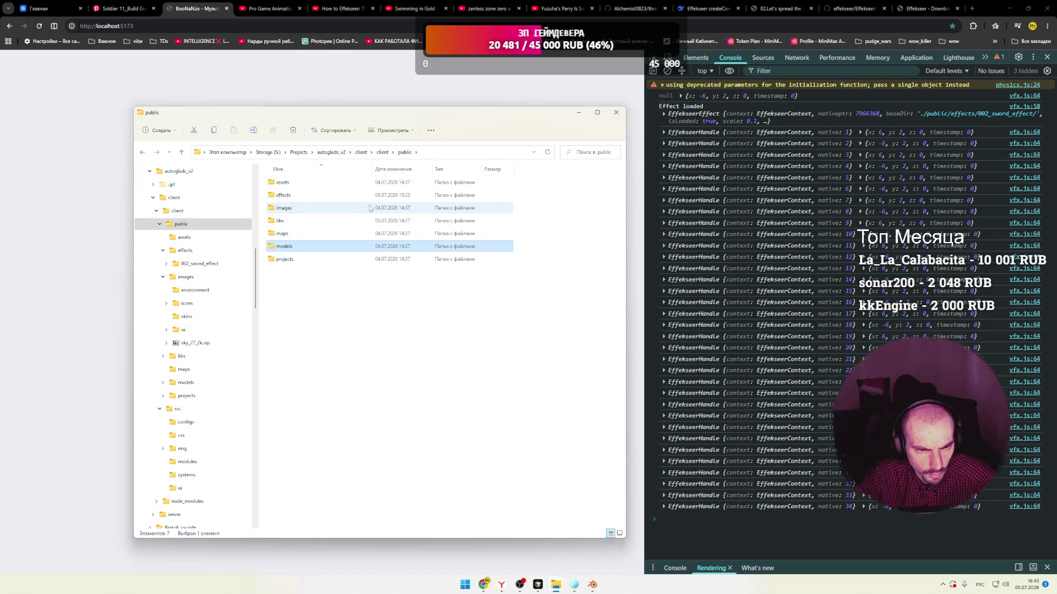
left_click(301, 278)
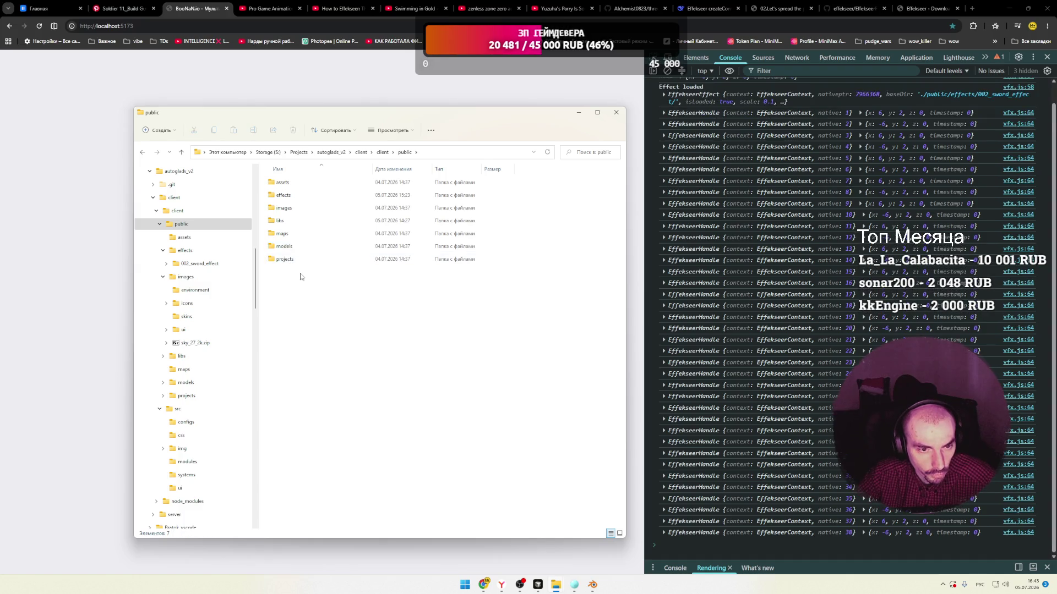
double_click(294, 196)
double_click(298, 183)
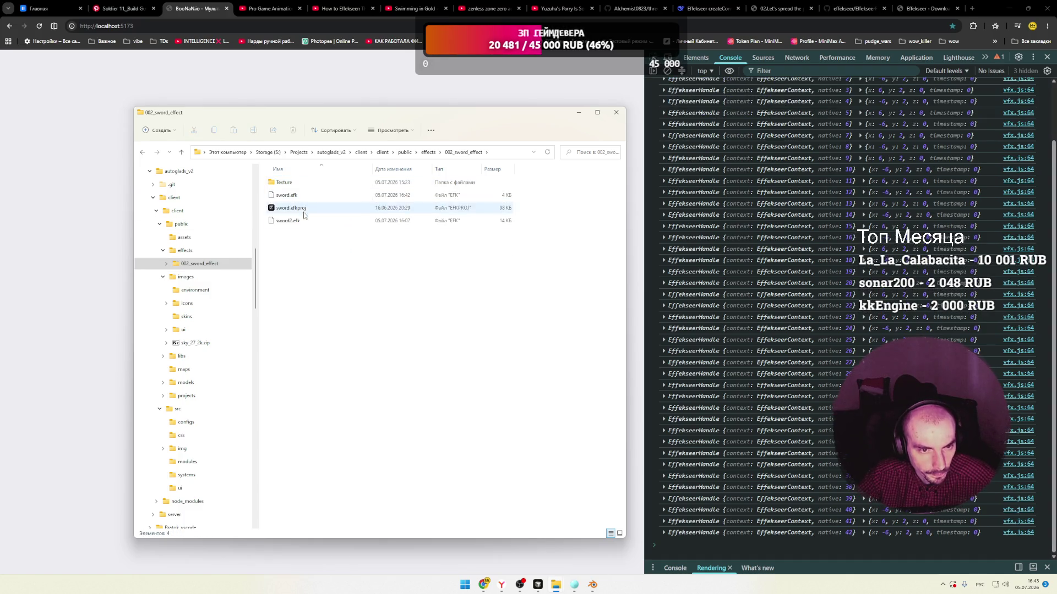
left_click(293, 197)
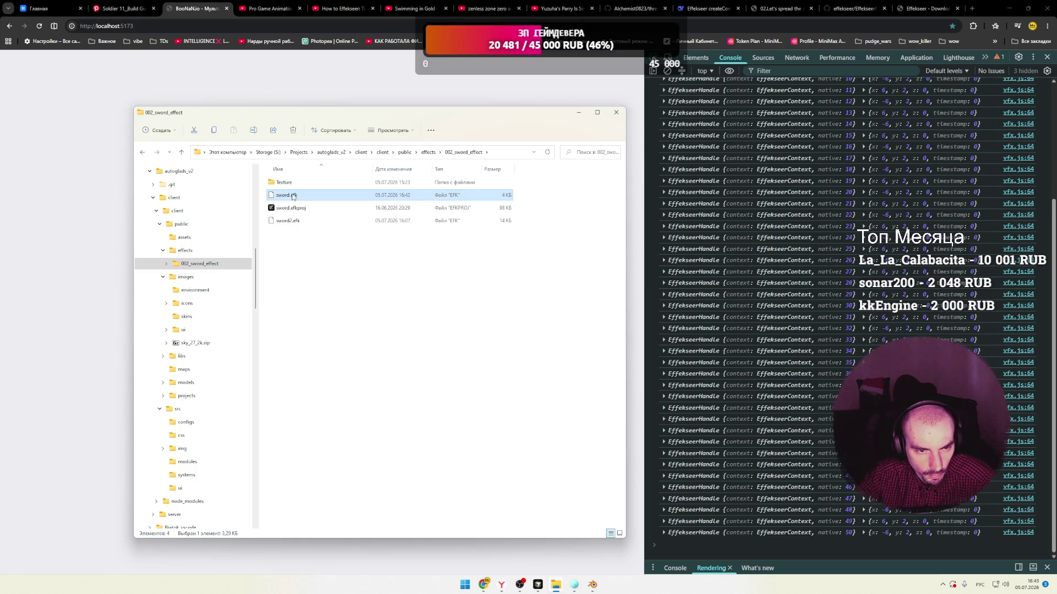
Check Effekseer's zombie.glb model path, then return to Chrome's DevTools Sources panel.
left_click(334, 267)
left_click(592, 586)
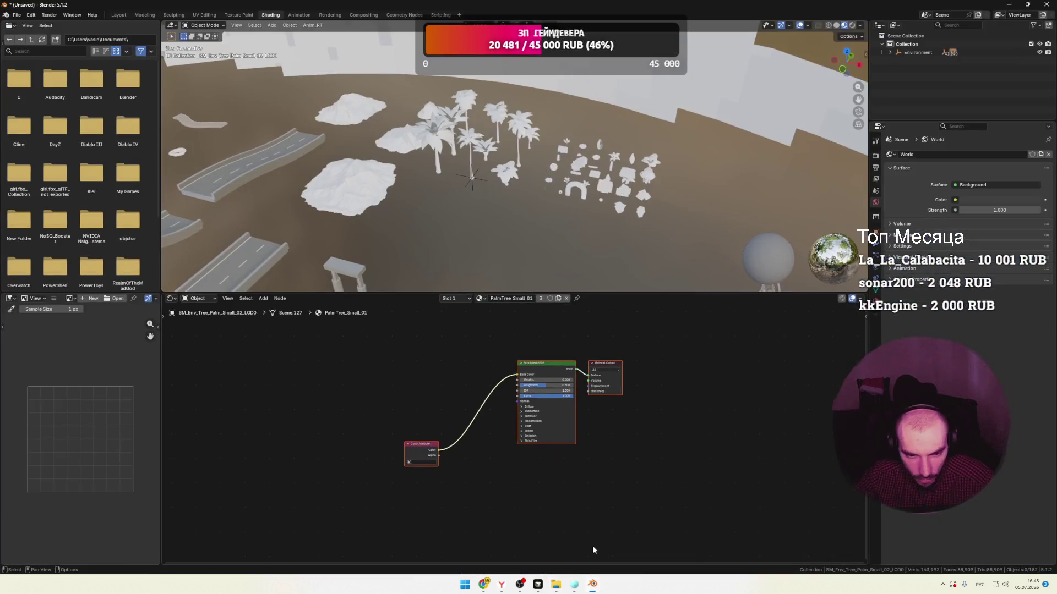
left_click(593, 586)
left_click(574, 584)
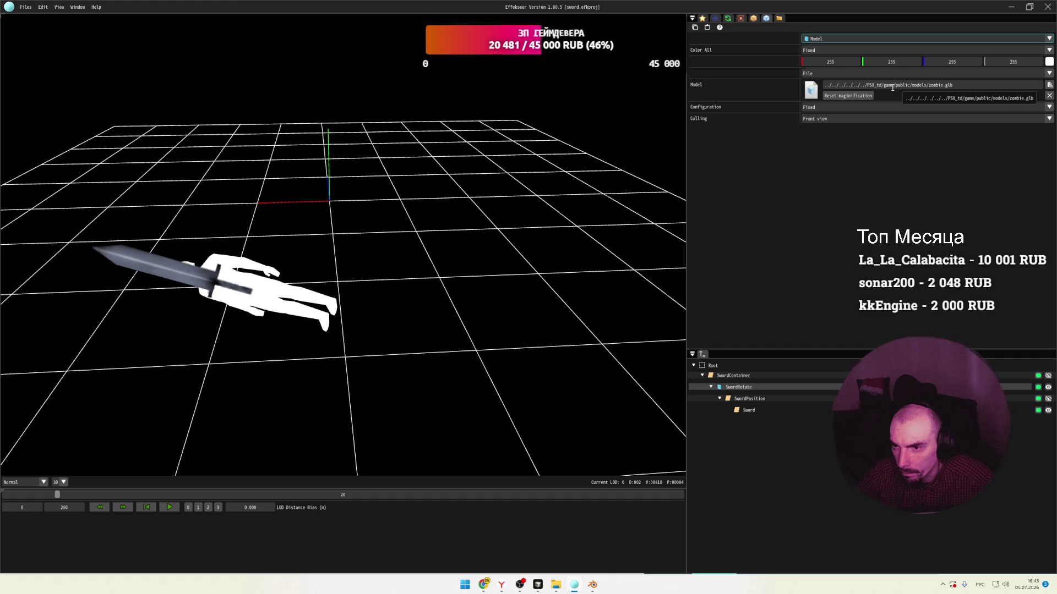
key("alt+Tab")
key("alt+Tab")
key("alt+Tab")
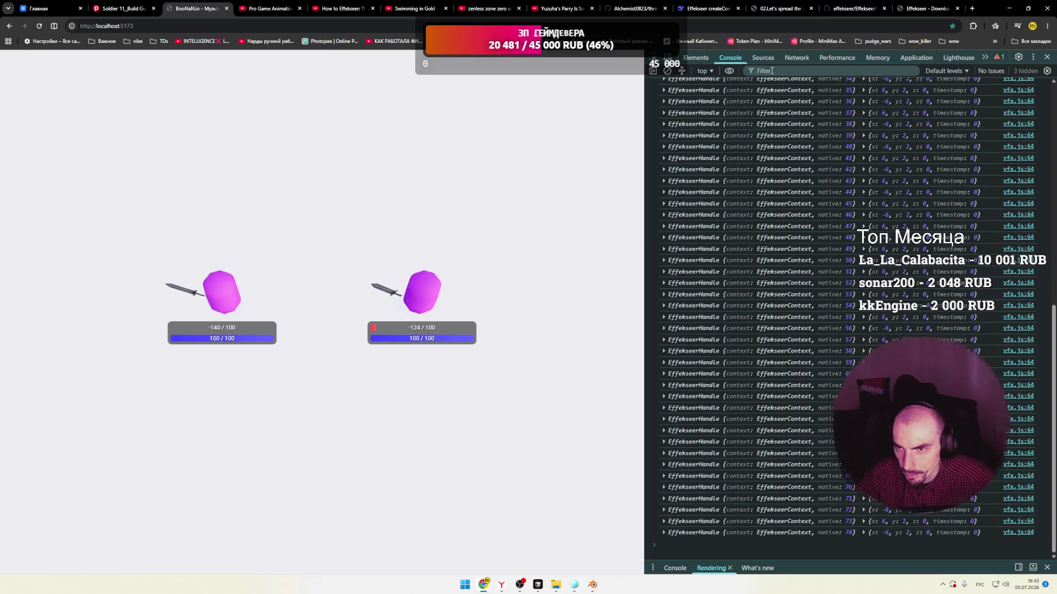
left_click(763, 57)
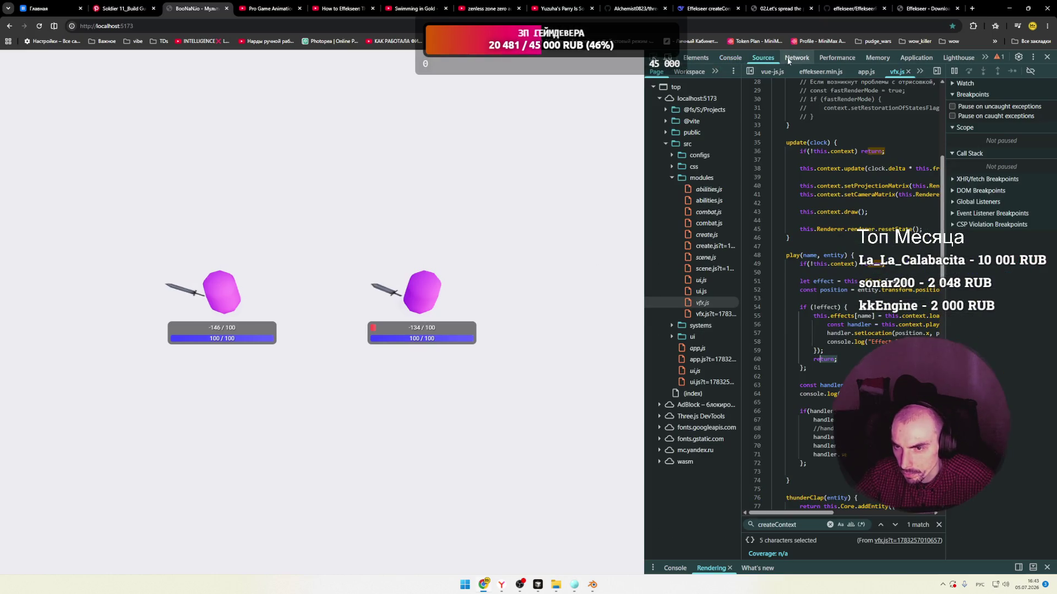
Inspect the zombie.efkmodel request's headers and preview in the Network panel.
left_click(799, 58)
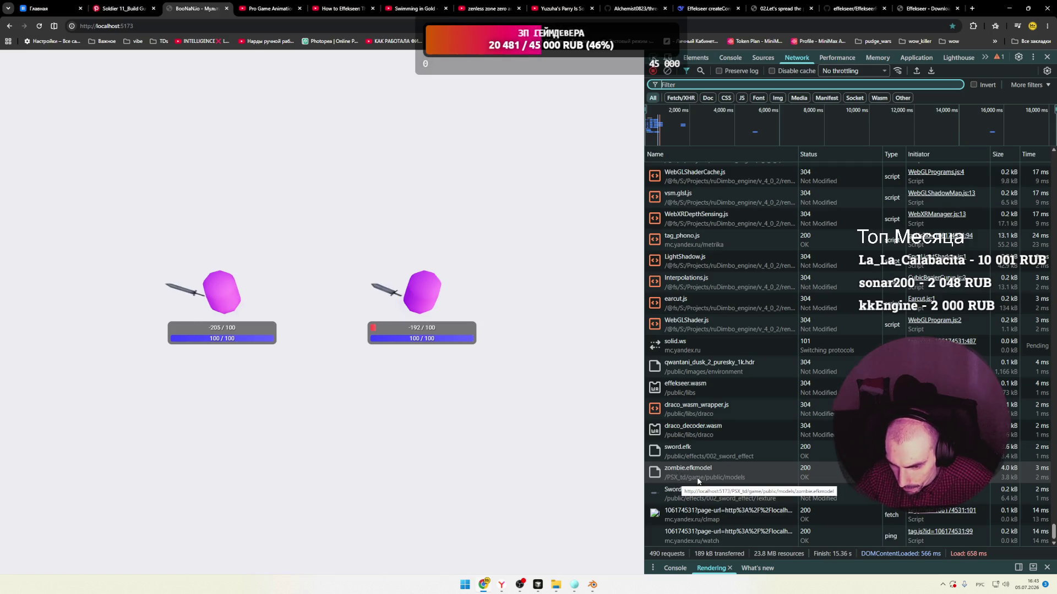
left_click(695, 474)
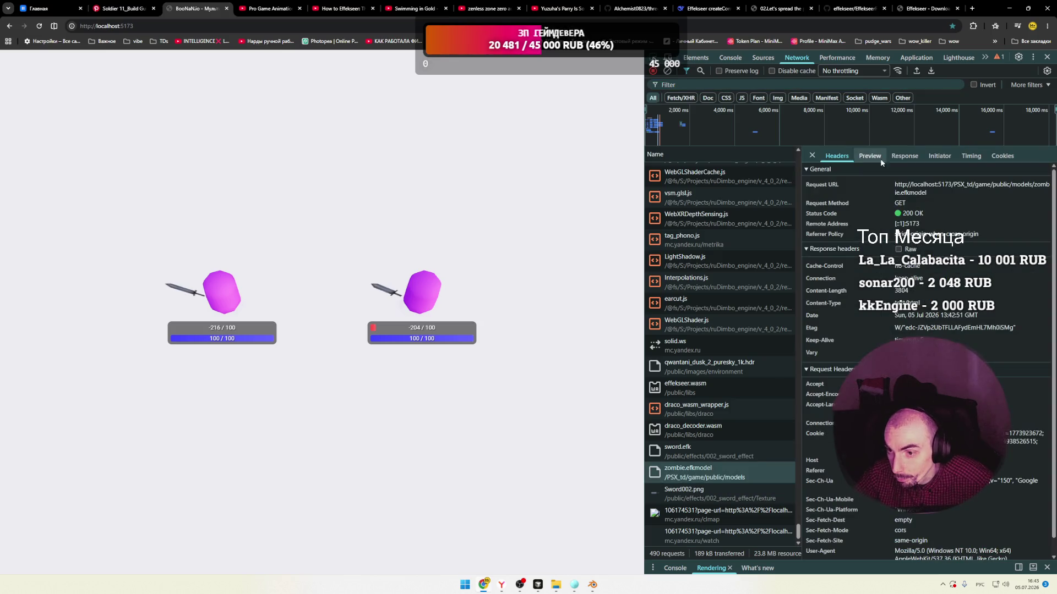
left_click(875, 158)
left_click(812, 156)
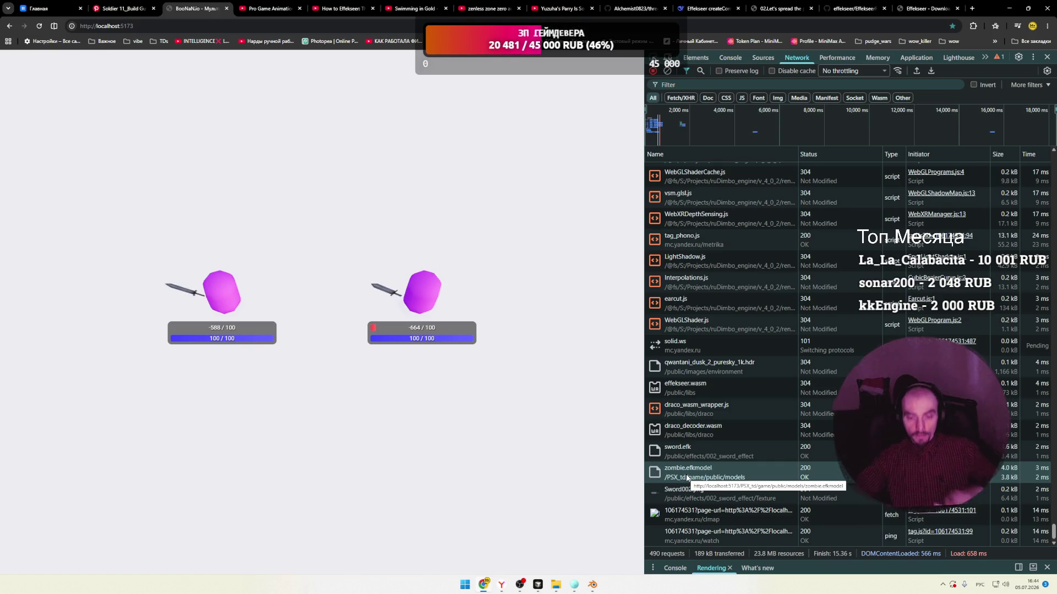
Try opening sword.efk in a text editor, then close it after the binary-files error.
mouse_move(556, 584)
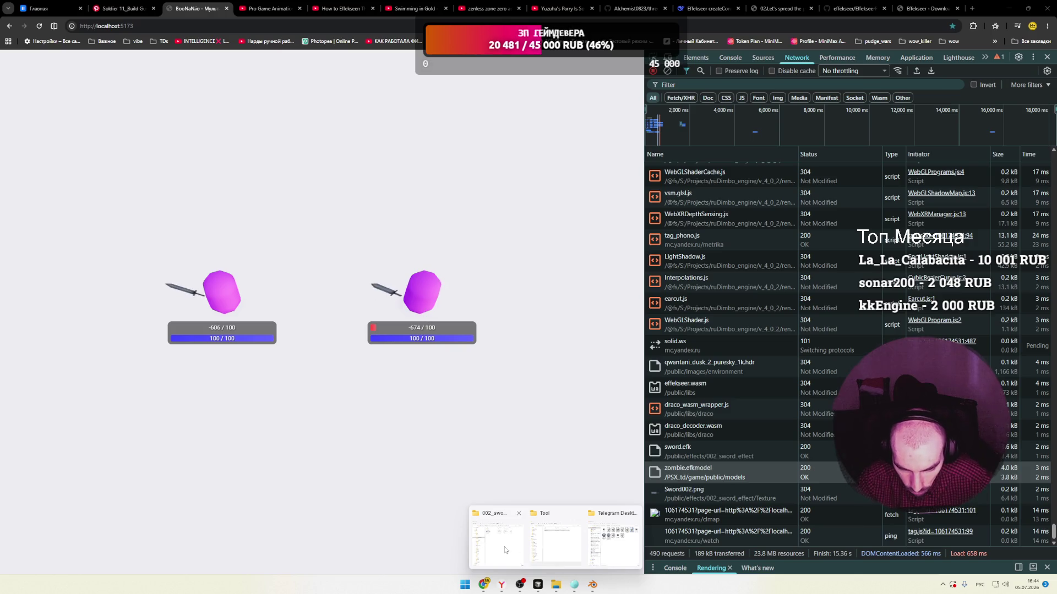
left_click(505, 550)
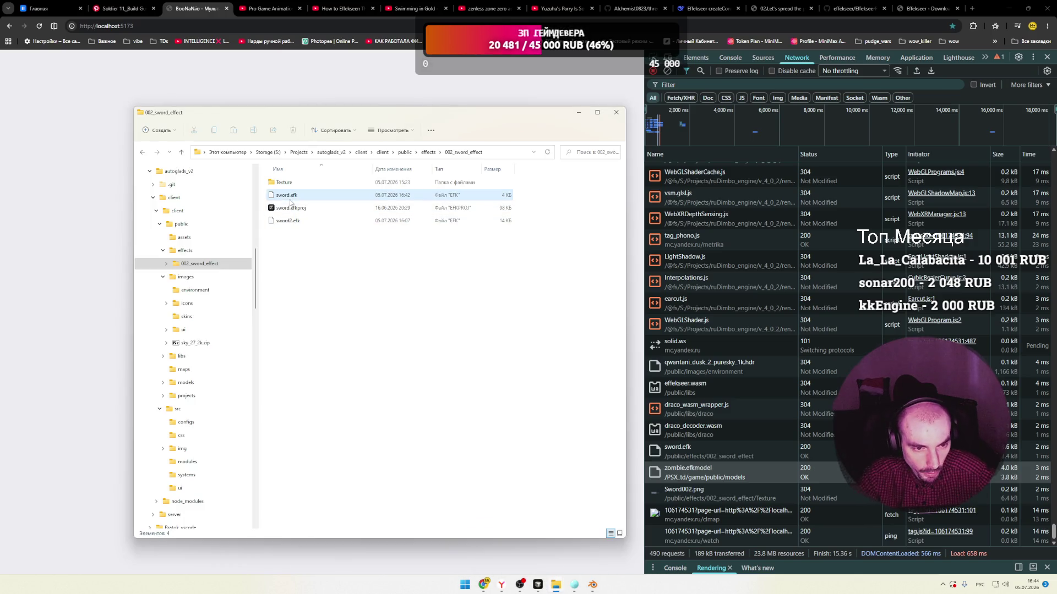
right_click(291, 197)
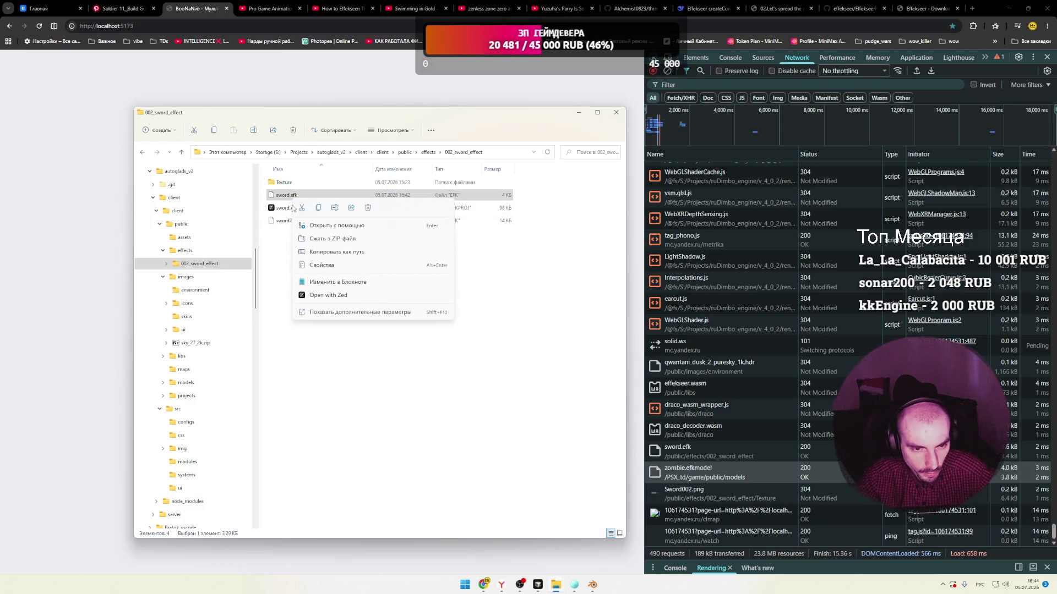
left_click(336, 227)
left_click(482, 211)
scroll(506, 275, "down", 5)
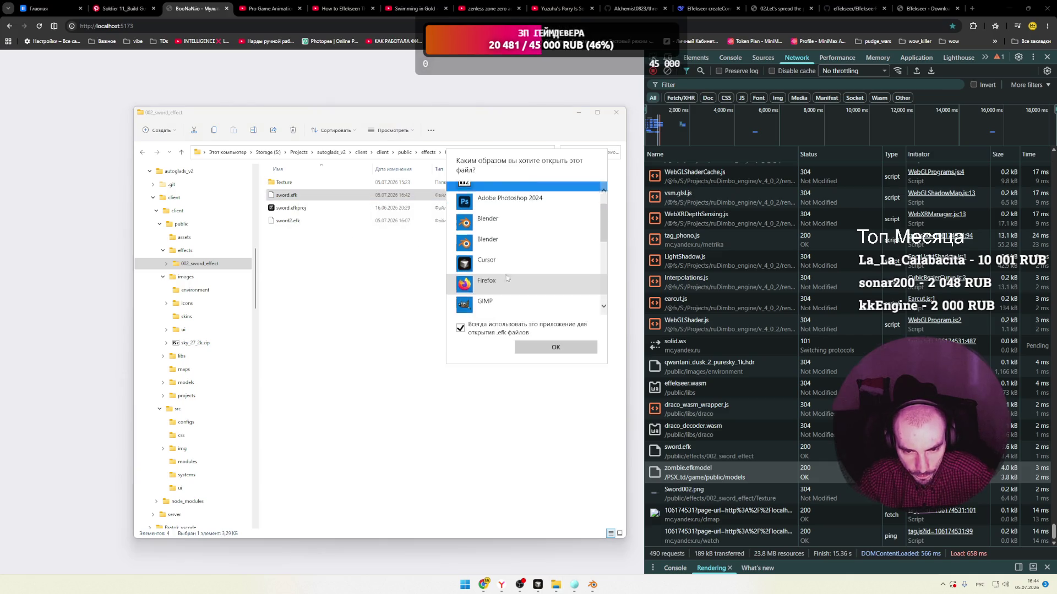
scroll(505, 279, "down", 2)
double_click(494, 281)
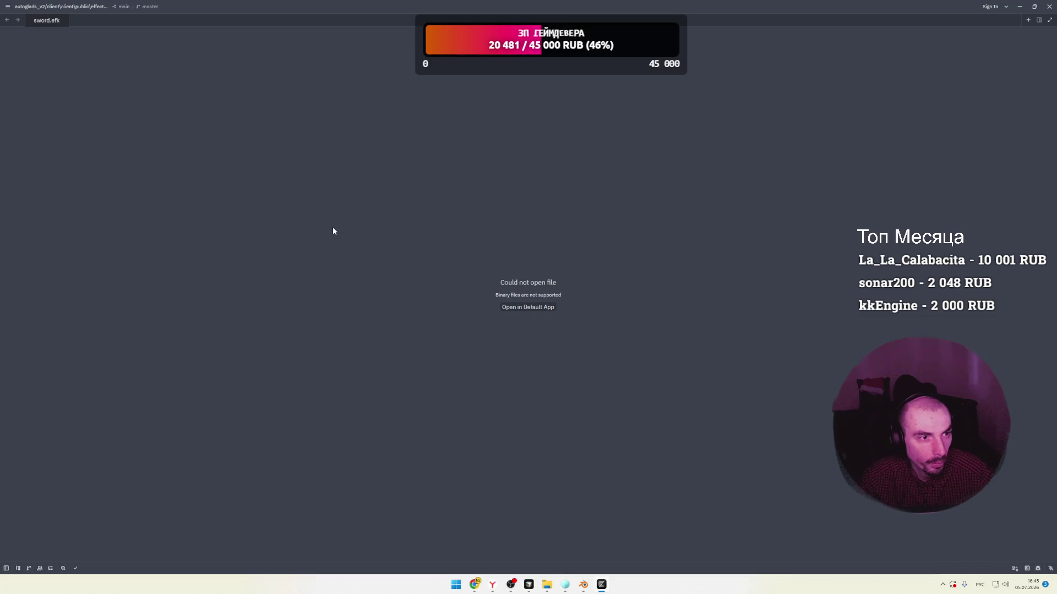
left_click(63, 20)
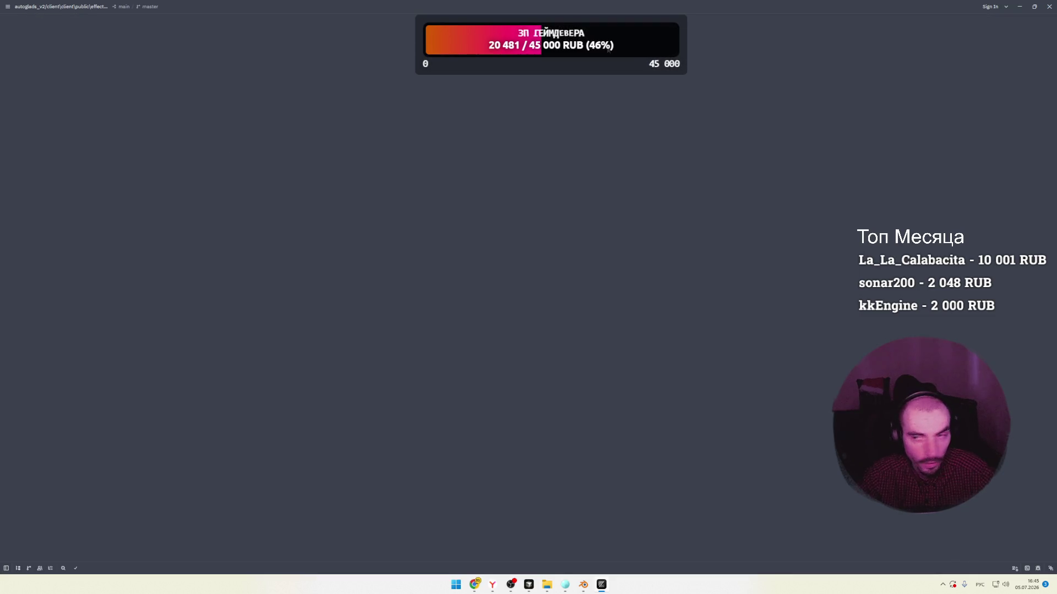
left_click(1049, 6)
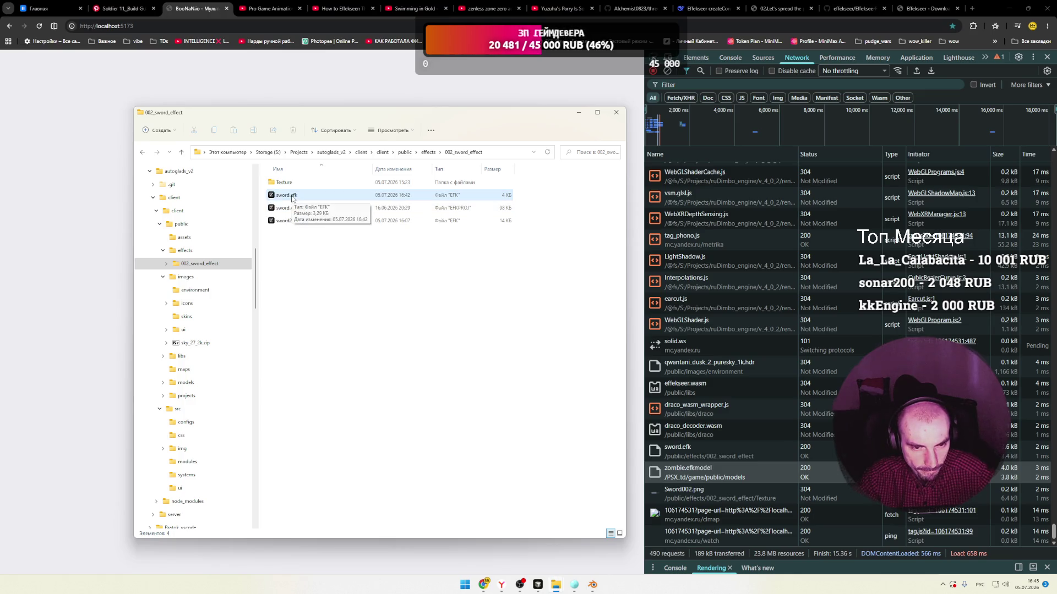
Search Google in a new tab for ".efk reader".
left_click(972, 9)
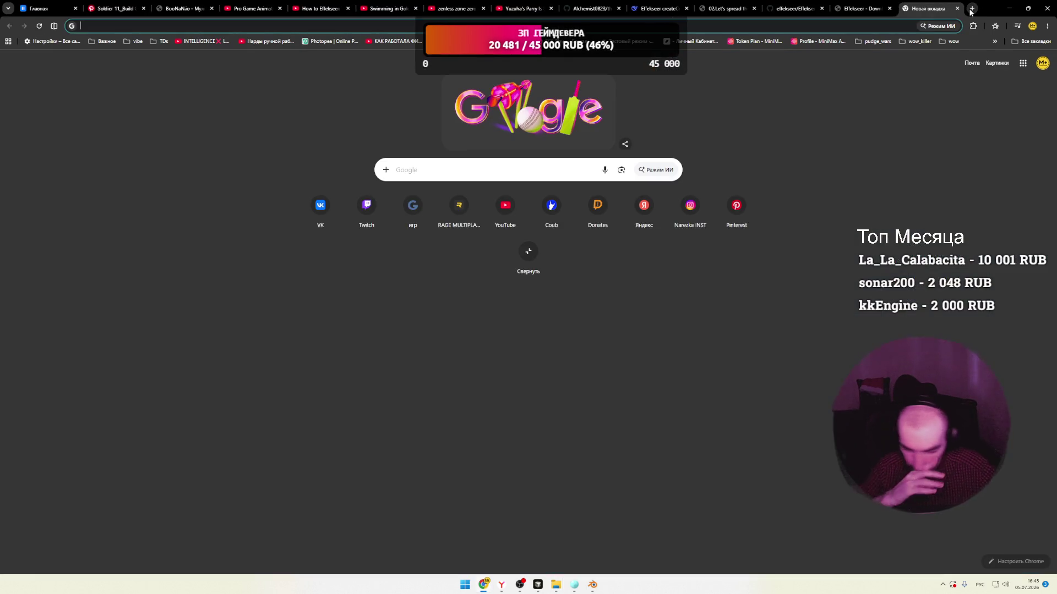
type("юуа")
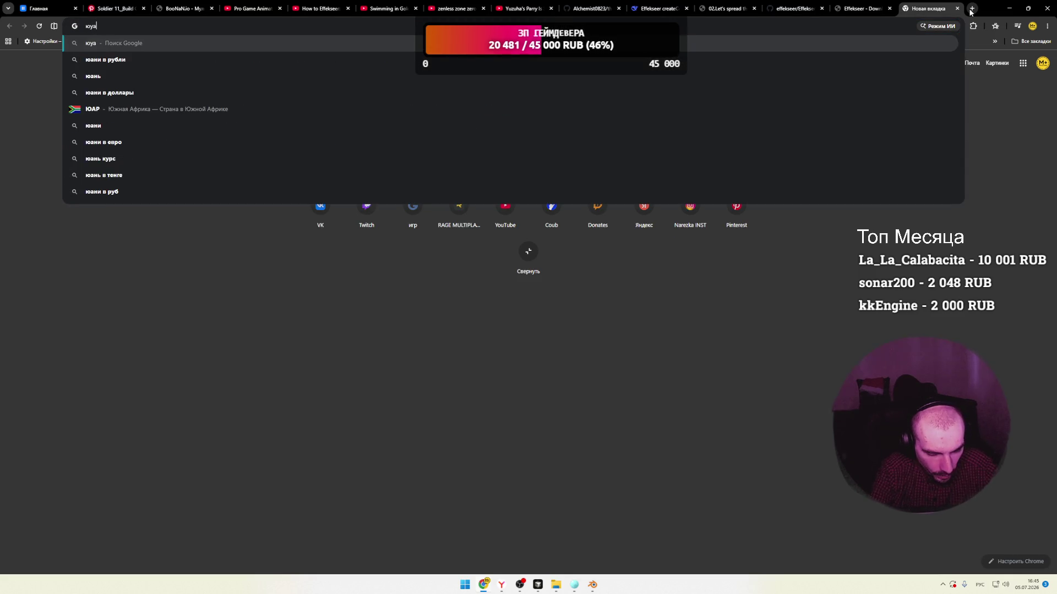
type("л")
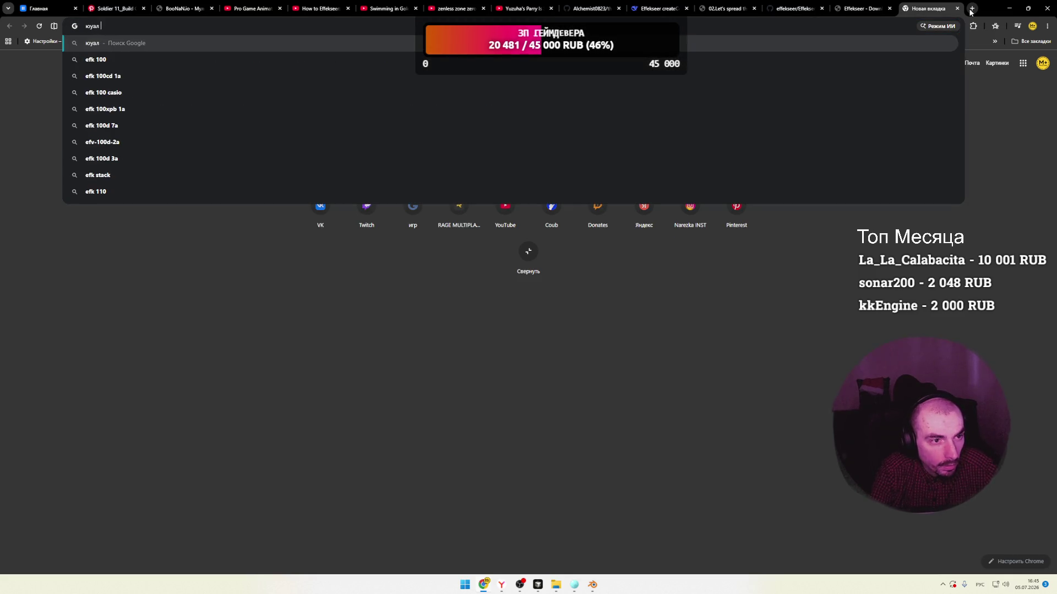
key("BackSpace")
key("BackSpace")
key("BackSpace")
type("efk")
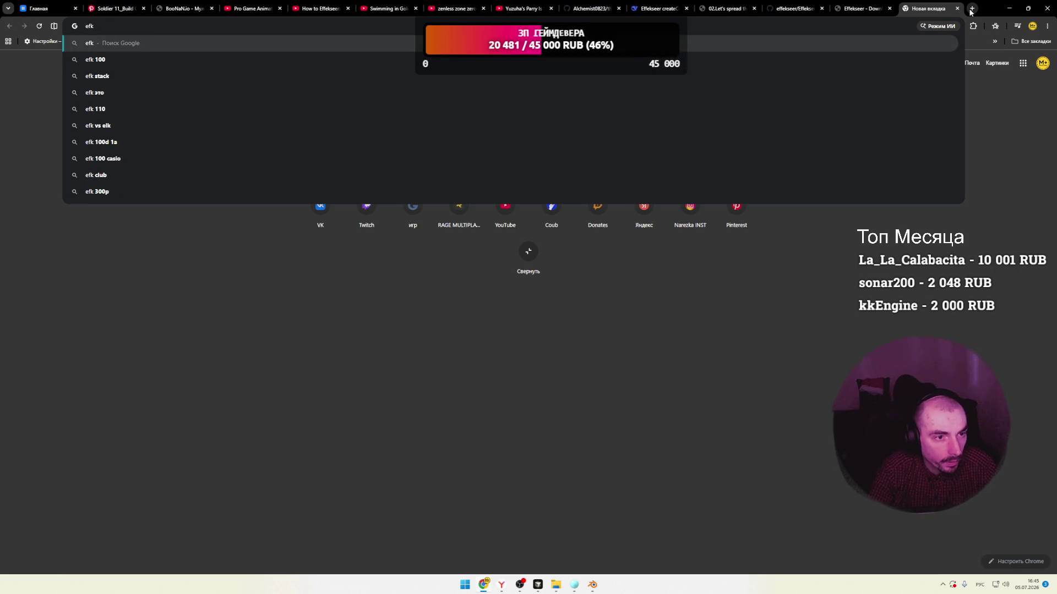
key("super+space")
type("eader")
key("Return")
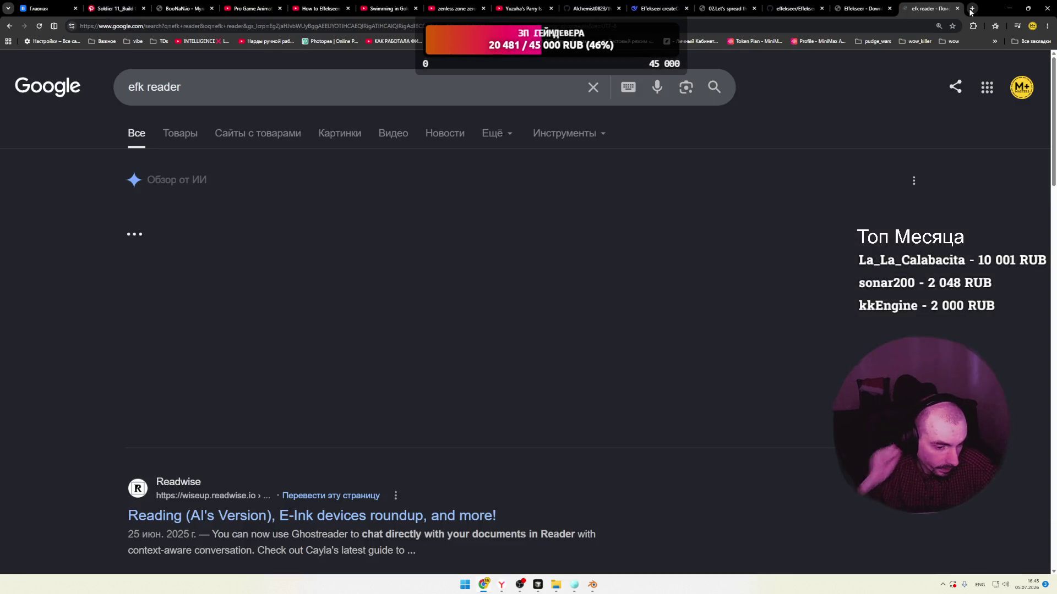
left_click(130, 87)
type(".")
key("Return")
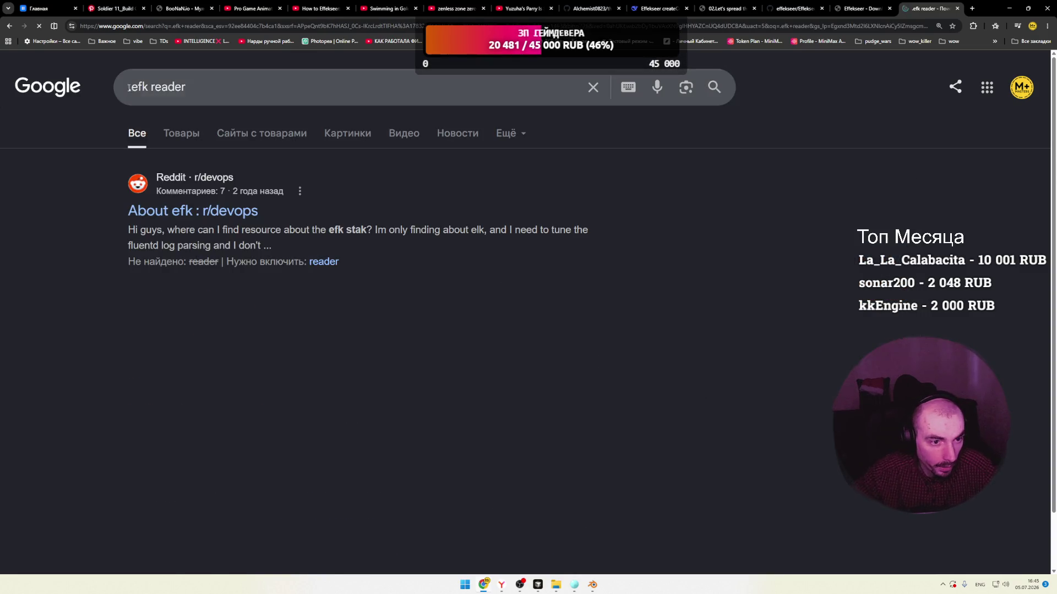
View the FileInfo EFK file extension page, accepting its consent prompt, then close it.
scroll(104, 205, "down", 5)
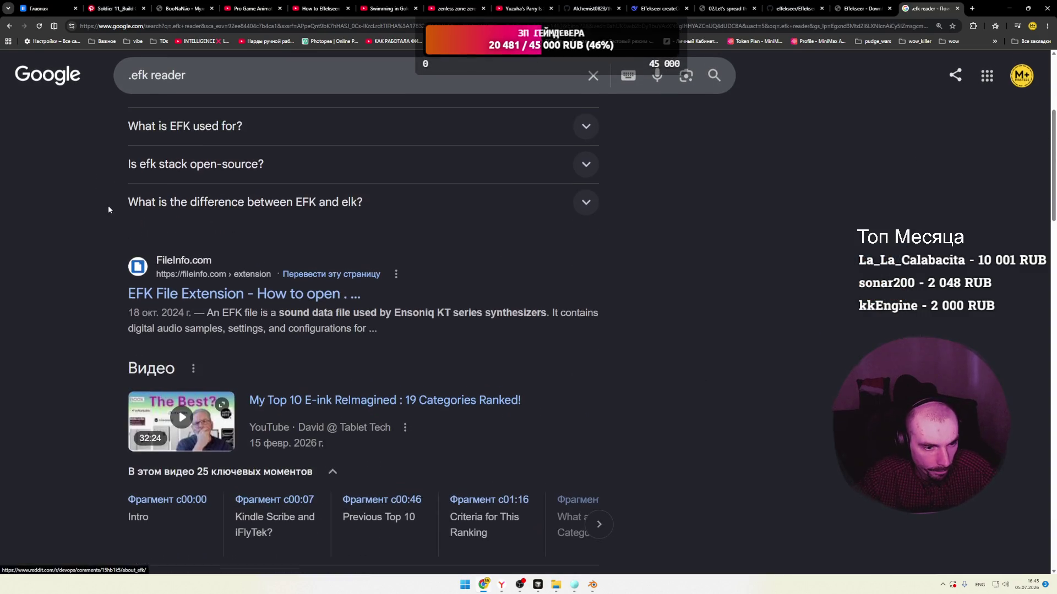
middle_click(184, 293)
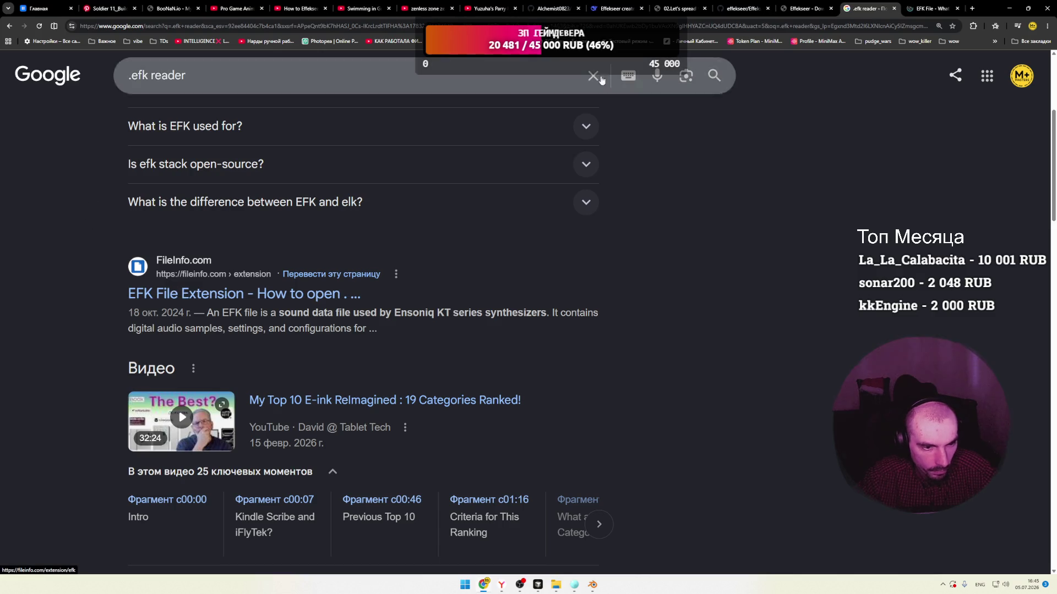
left_click(910, 9)
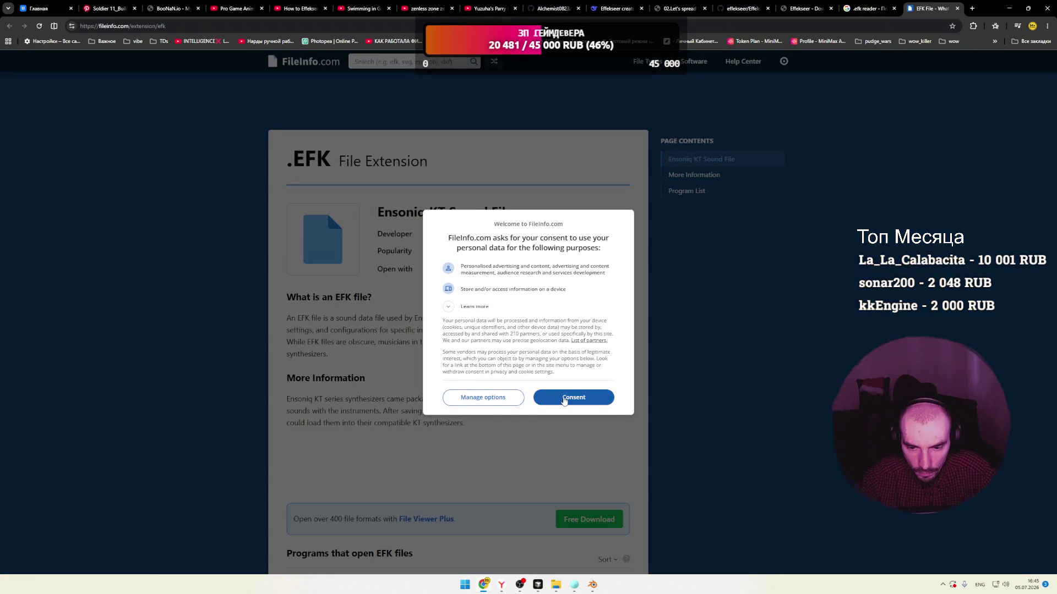
left_click(564, 399)
scroll(363, 268, "down", 5)
scroll(363, 268, "up", 4)
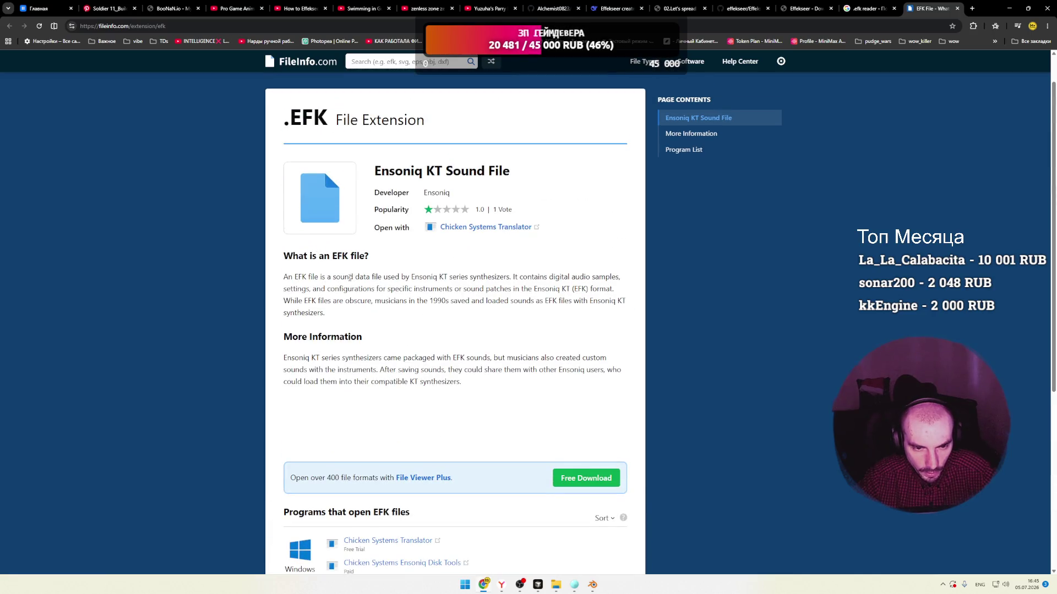
left_click(875, 8)
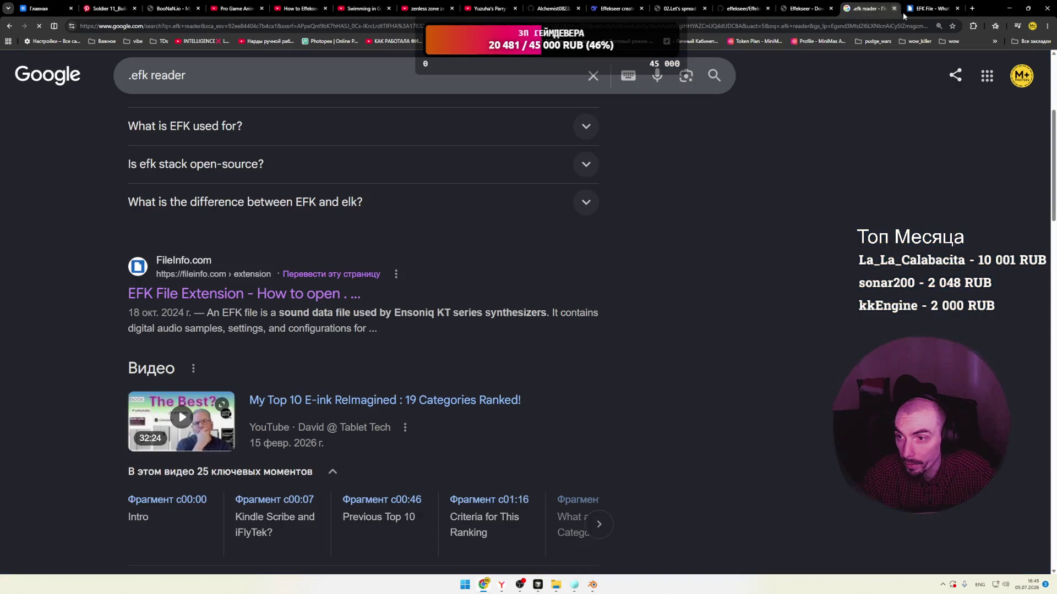
left_click(958, 9)
Return to the 002_sword_effect folder and select sword.efk and sword2.efk.
key("alt+Tab")
left_click(308, 196)
left_click(309, 197)
left_click(308, 242)
left_click(300, 223)
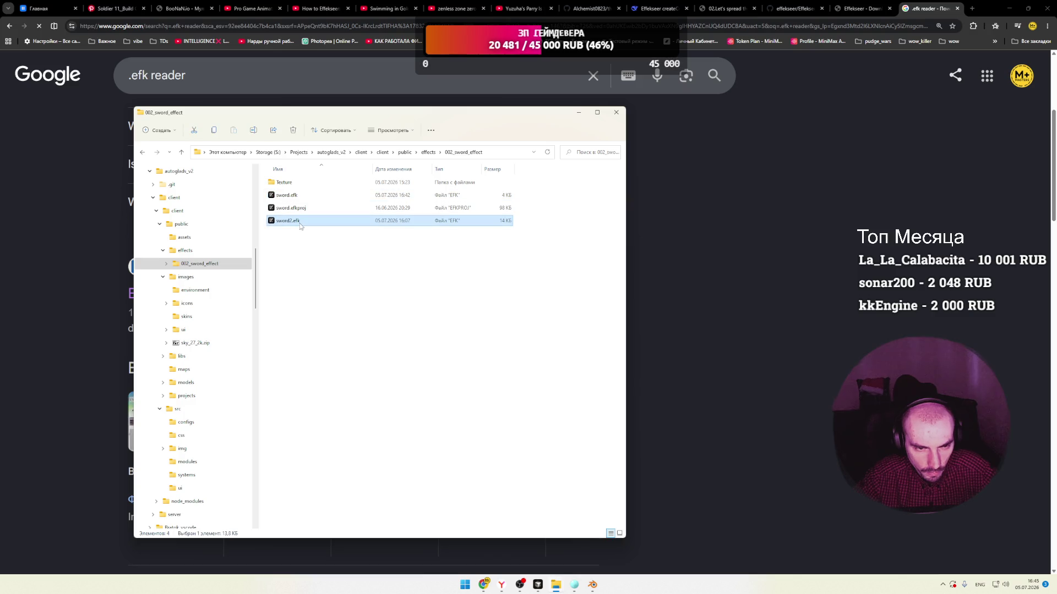
Set Sublime Text to always open .efk files and open sword.efk in it.
double_click(286, 196)
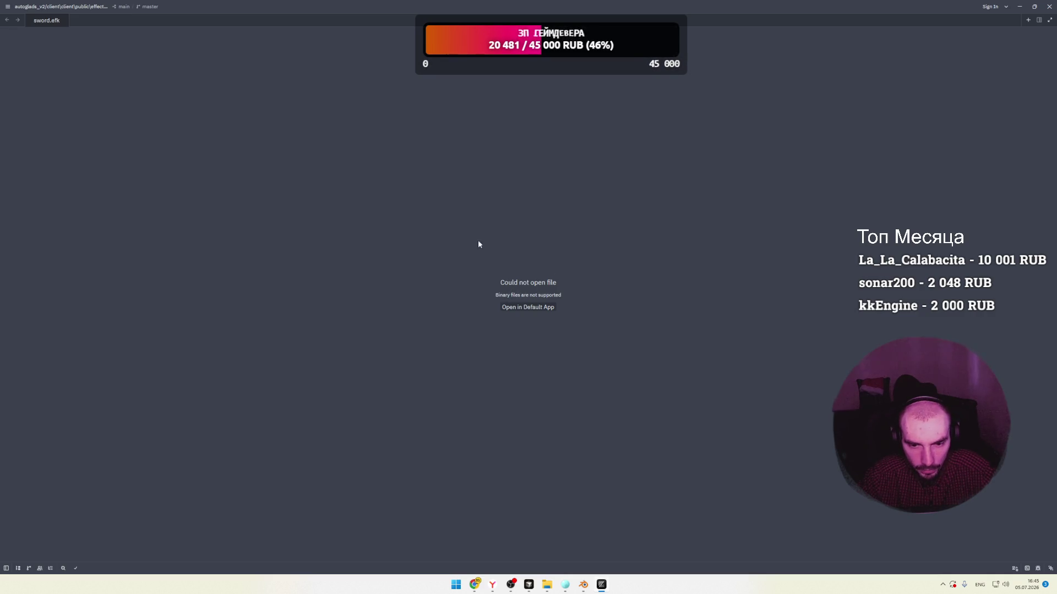
left_click(1050, 11)
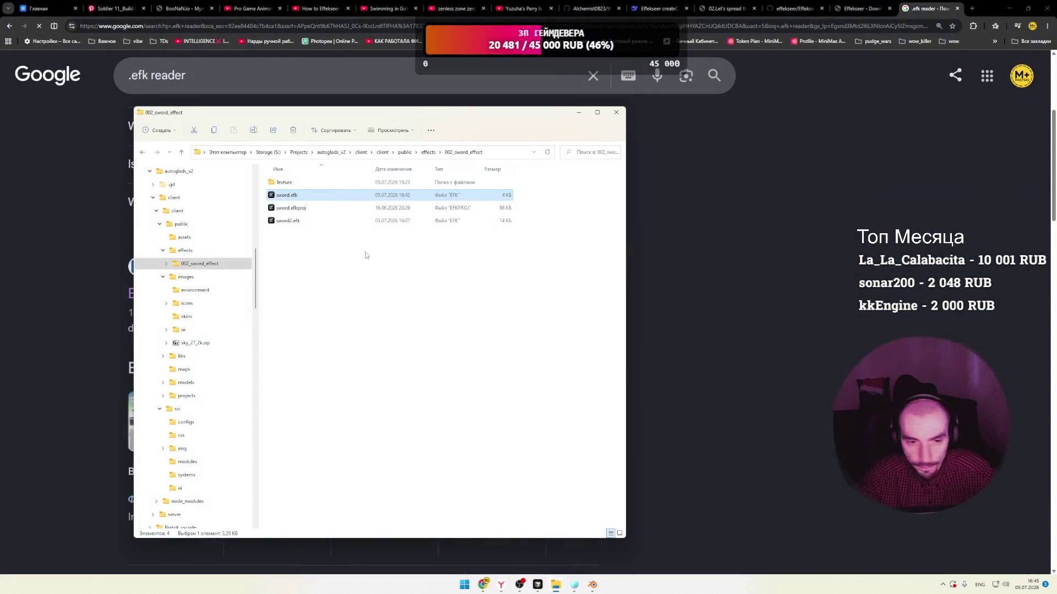
right_click(283, 198)
mouse_move(385, 236)
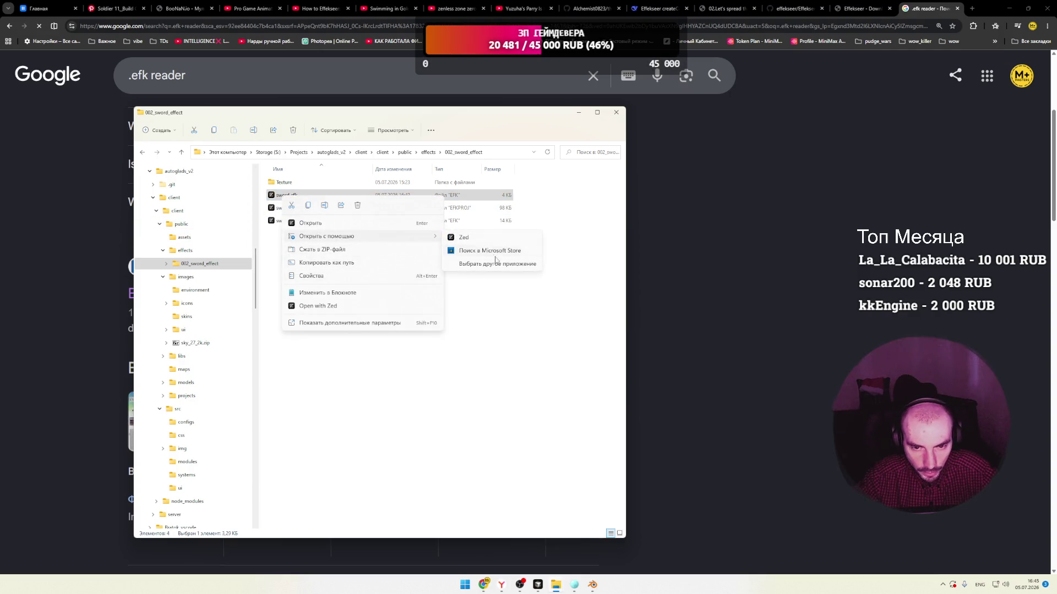
left_click(474, 265)
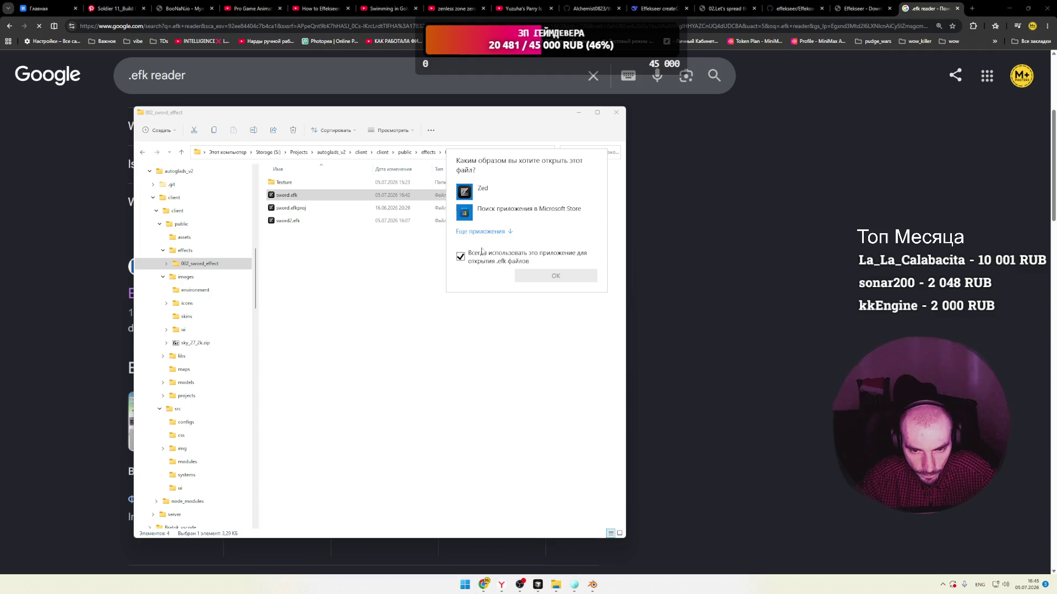
left_click(481, 232)
scroll(516, 243, "down", 5)
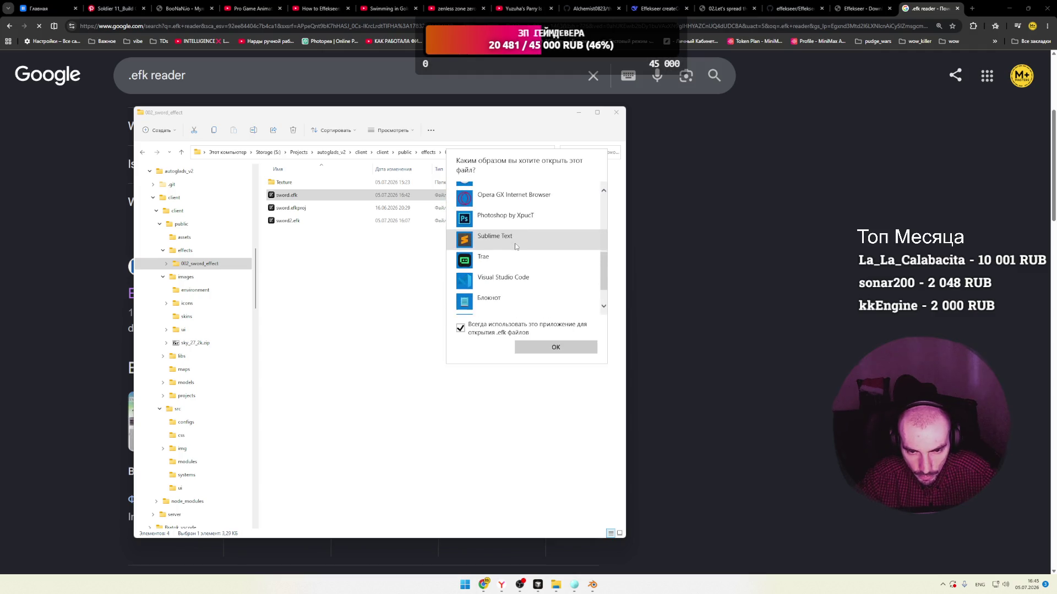
double_click(490, 240)
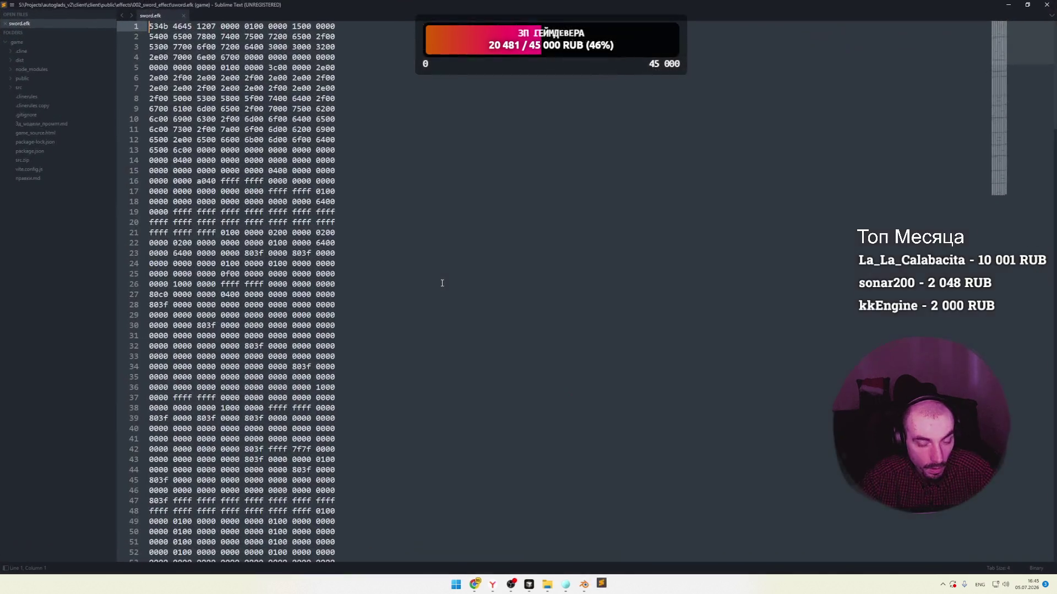
Inspect sword.efk's hex bytes, close the file and Sublime Text, and return to Chrome.
left_click(438, 278)
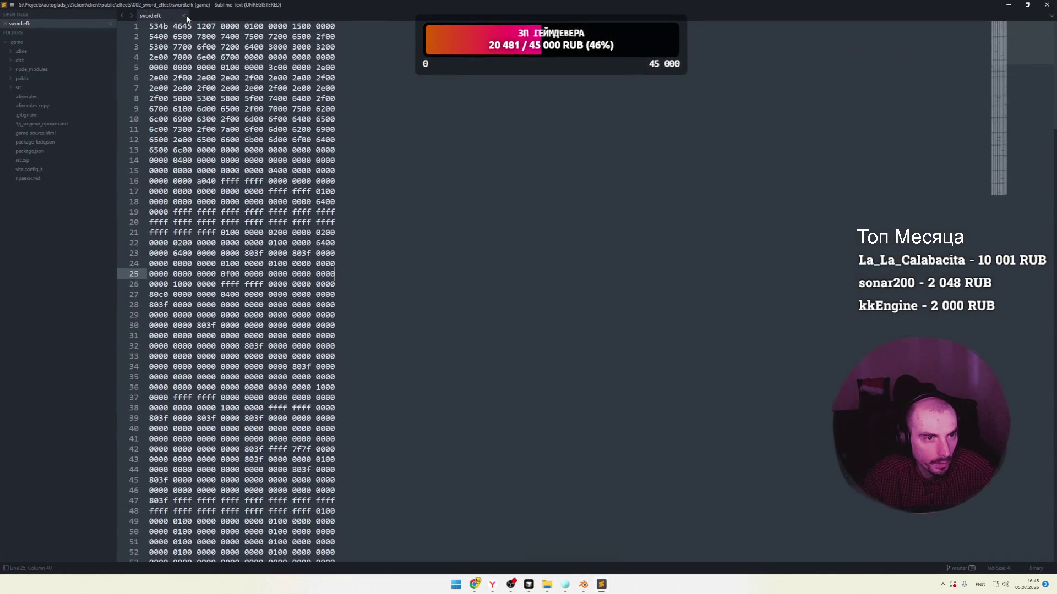
left_click(185, 16)
left_click(1046, 4)
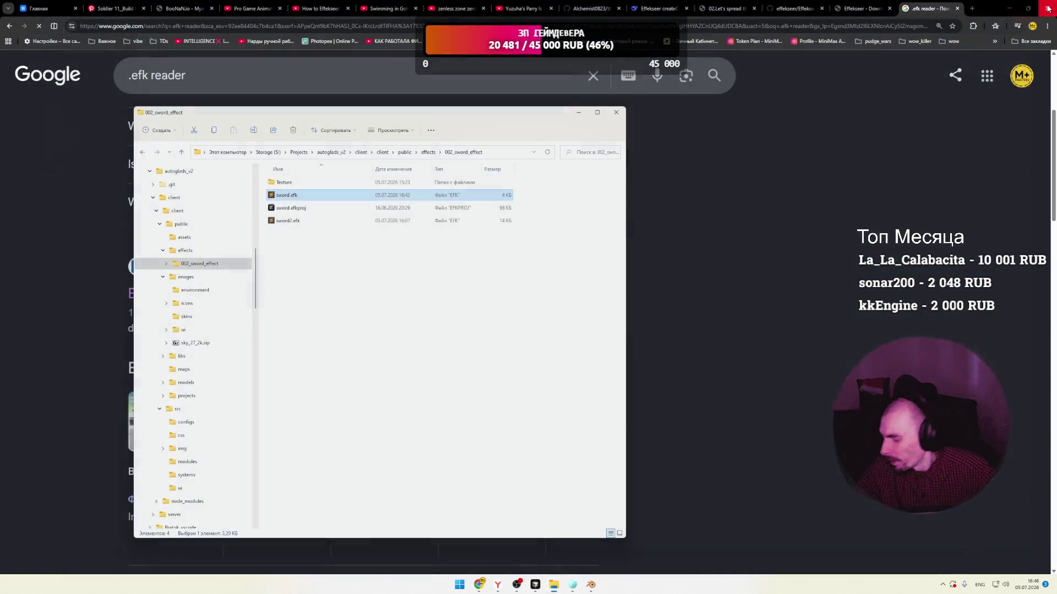
left_click(418, 290)
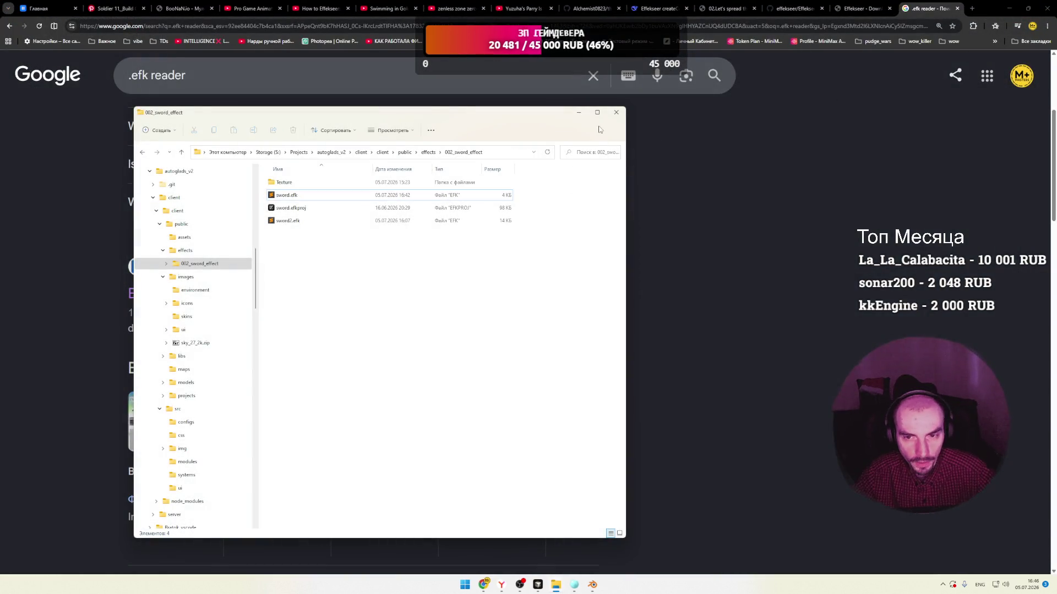
left_click(649, 184)
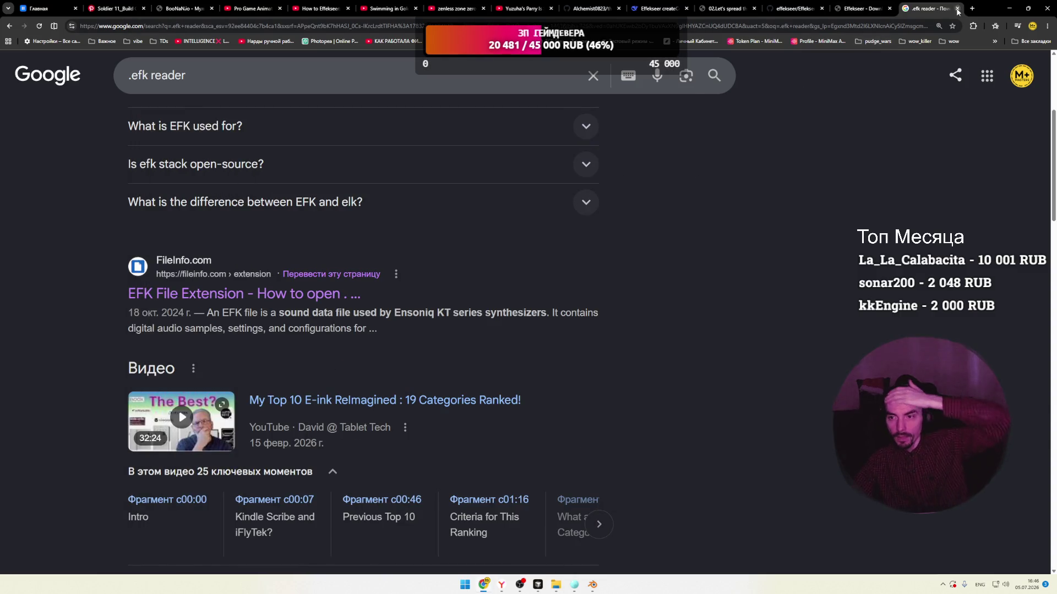
Close the .efk reader search tab and look through the VK Music, Effekseer chat and help tabs.
left_click(957, 8)
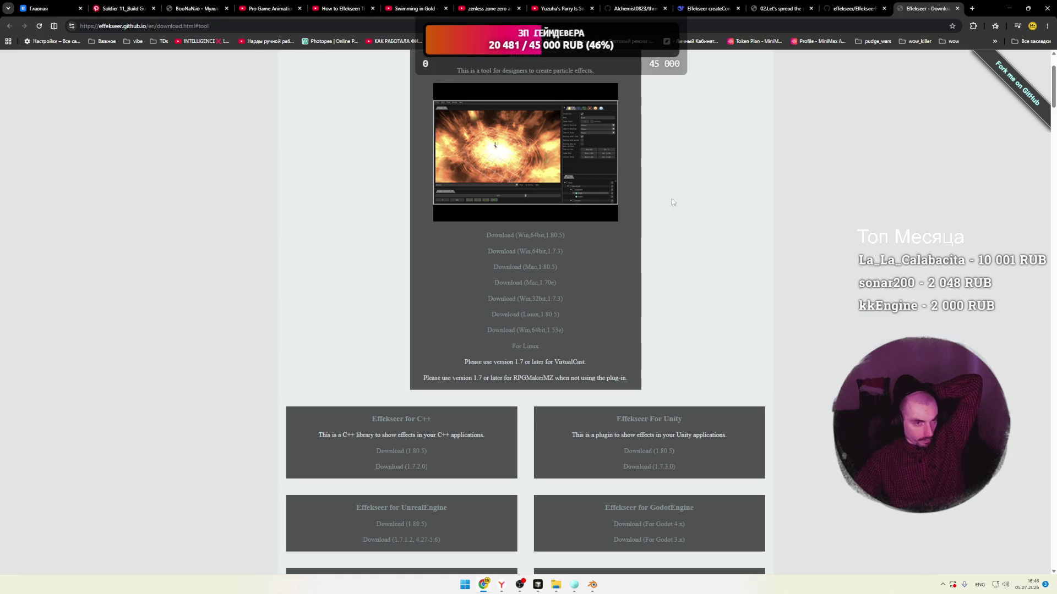
left_click(60, 9)
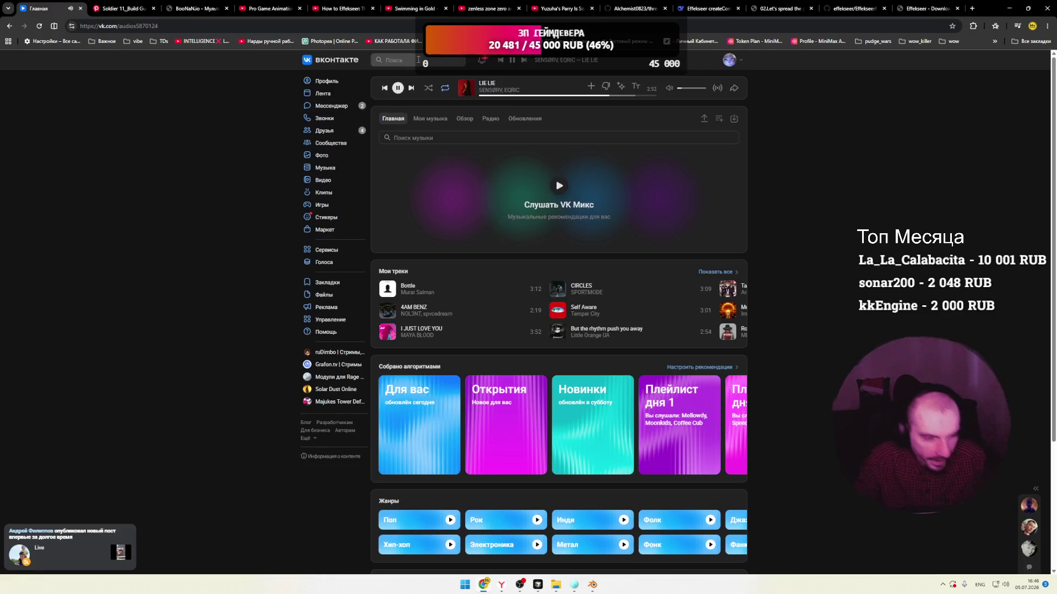
left_click(710, 8)
left_click(767, 9)
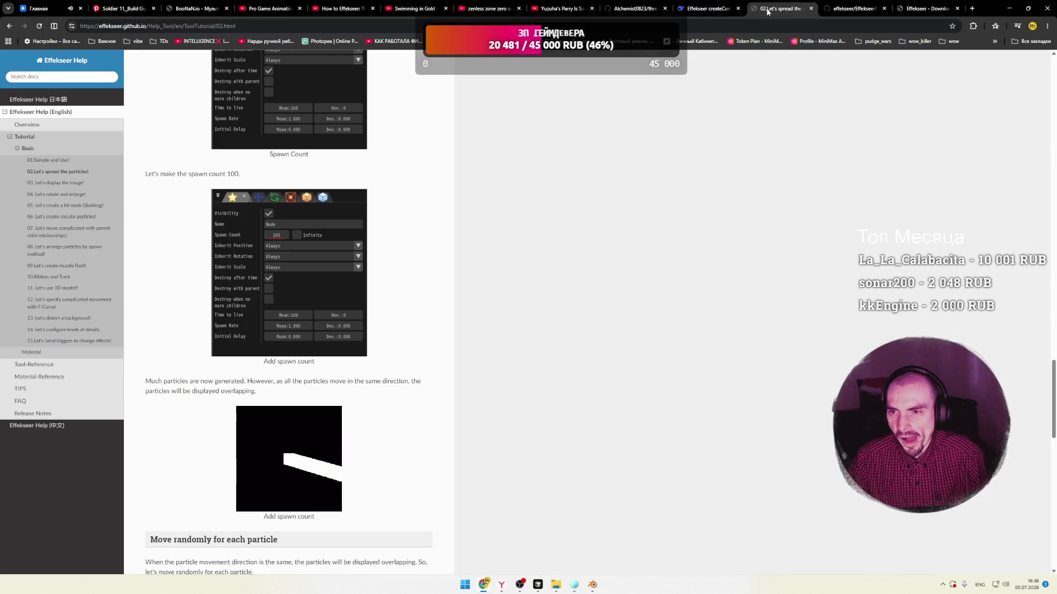
Open Twitch in a new tab and watch a followed channel's live stream.
left_click(974, 10)
left_click(366, 208)
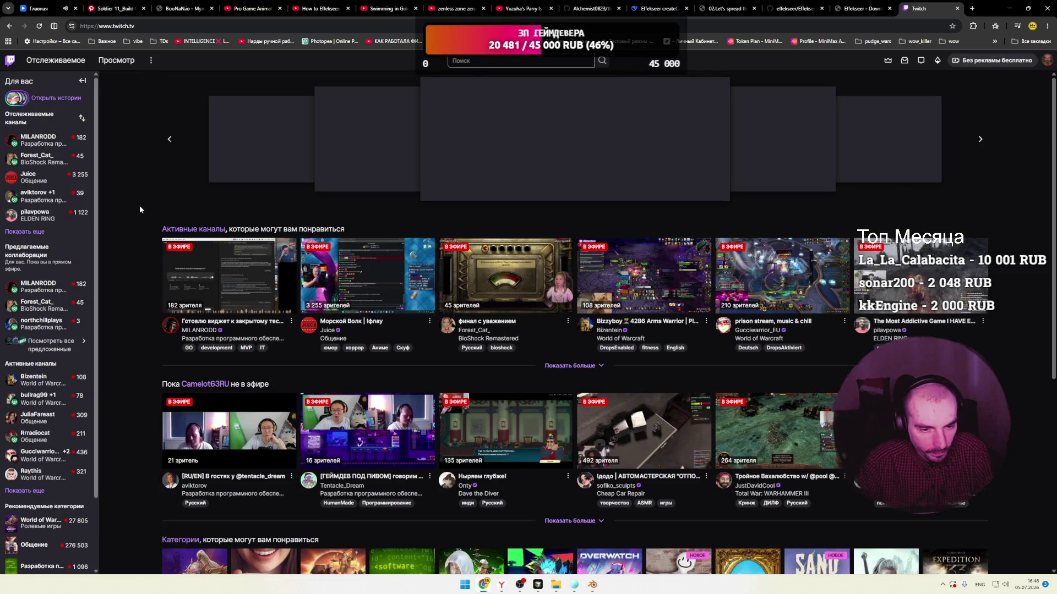
left_click(239, 268)
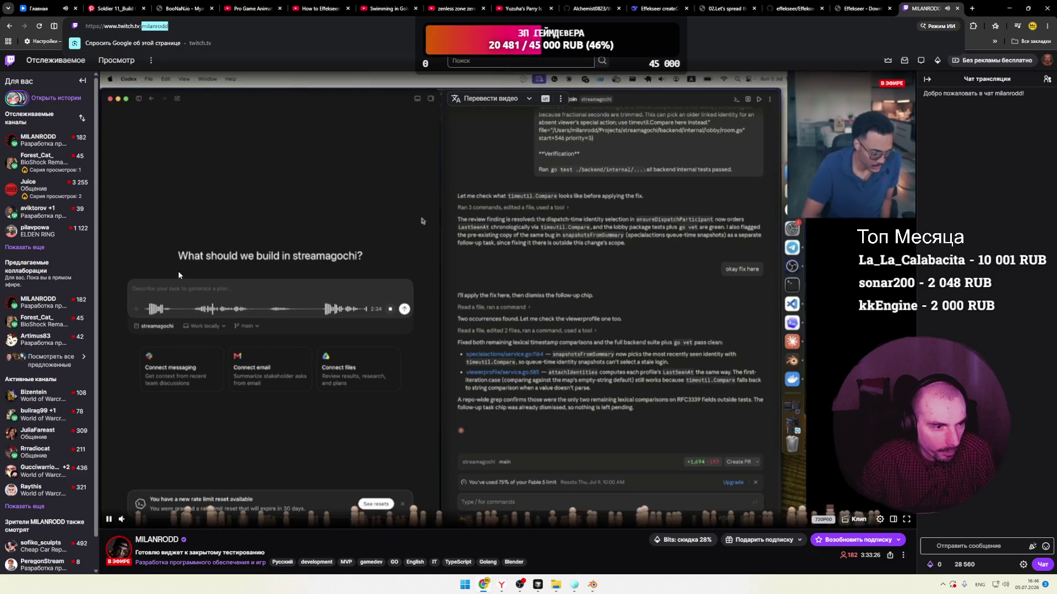